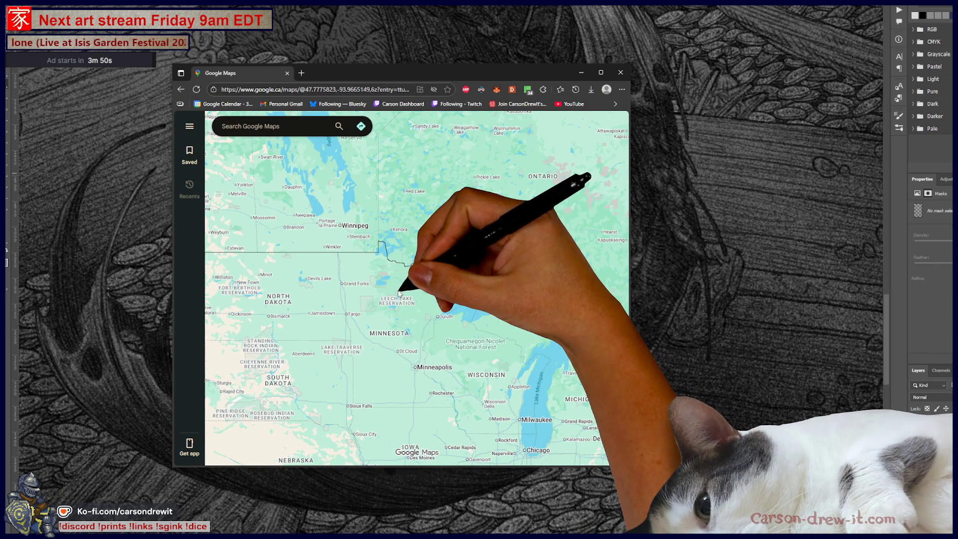
Step: Zoom the map out over Canada and back in toward Ontario, then switch to full screen
{"action": "scroll", "coordinate": [409, 282], "scroll_direction": "down", "scroll_amount": 1}
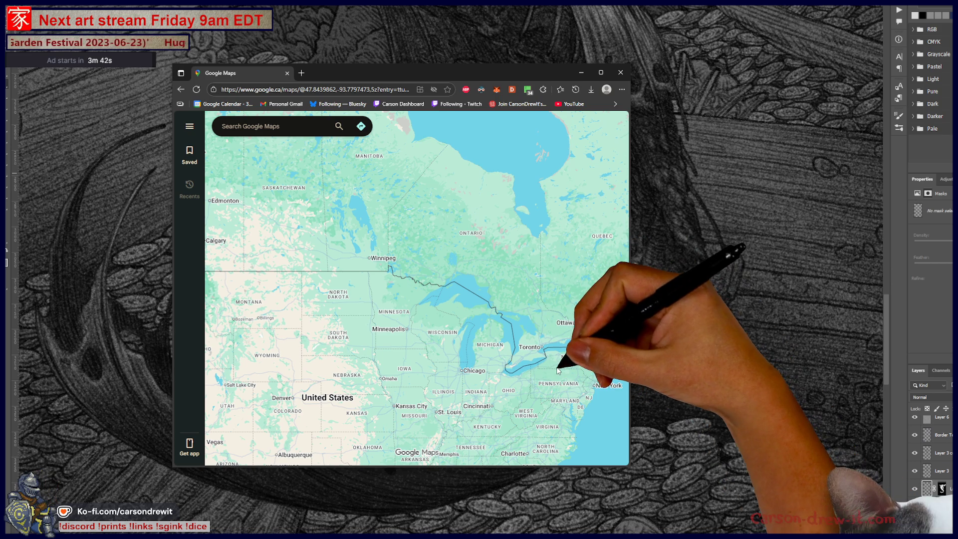
{"action": "scroll", "coordinate": [554, 380], "scroll_direction": "down", "scroll_amount": 2}
{"action": "scroll", "coordinate": [527, 379], "scroll_direction": "up", "scroll_amount": 2}
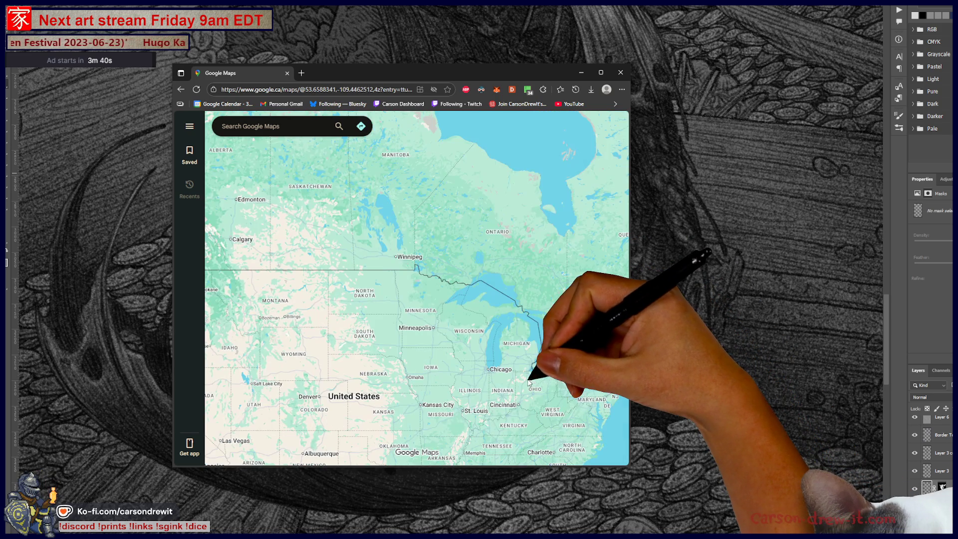
{"action": "scroll", "coordinate": [565, 366], "scroll_direction": "up", "scroll_amount": 2}
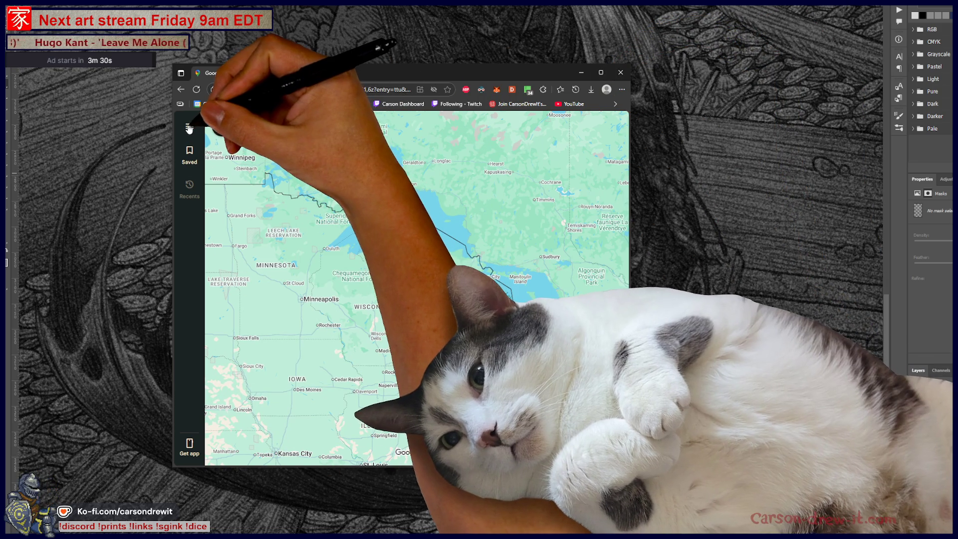
{"action": "key", "text": "F11"}
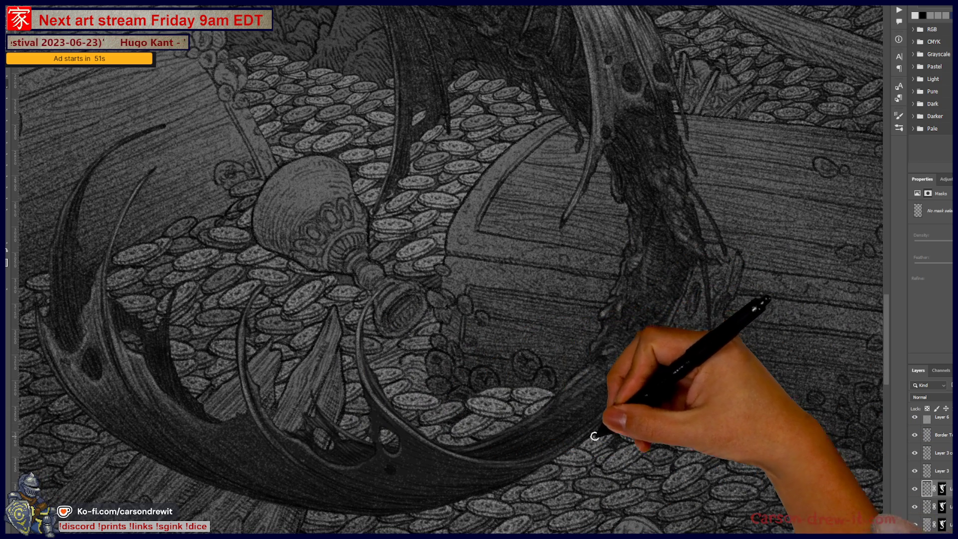
Step: Pan across the treasure pile, zoom out to the whole mermaid and back, then switch to SCORES
{"action": "left_click_drag", "start_coordinate": [289, 419], "coordinate": [528, 428]}
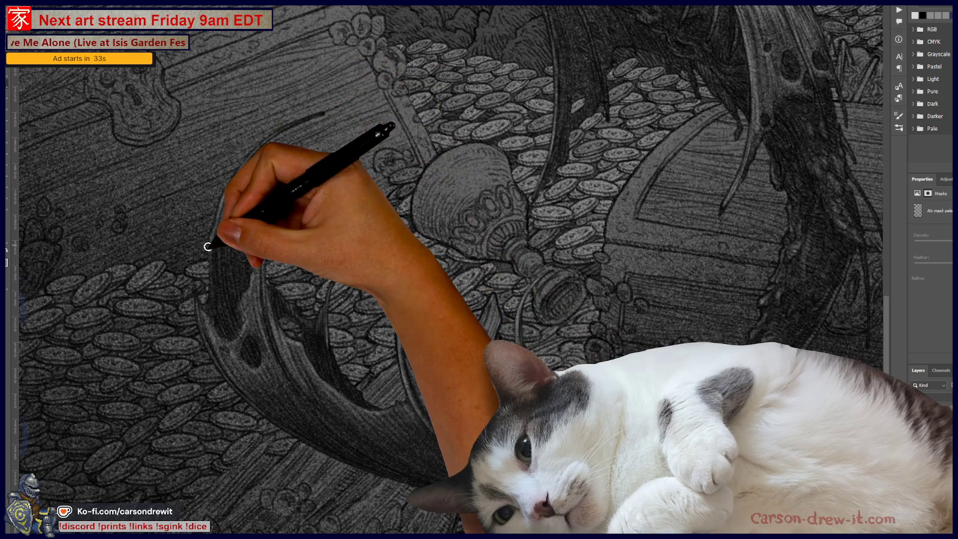
{"action": "scroll", "coordinate": [510, 517], "scroll_direction": "down", "scroll_amount": 6}
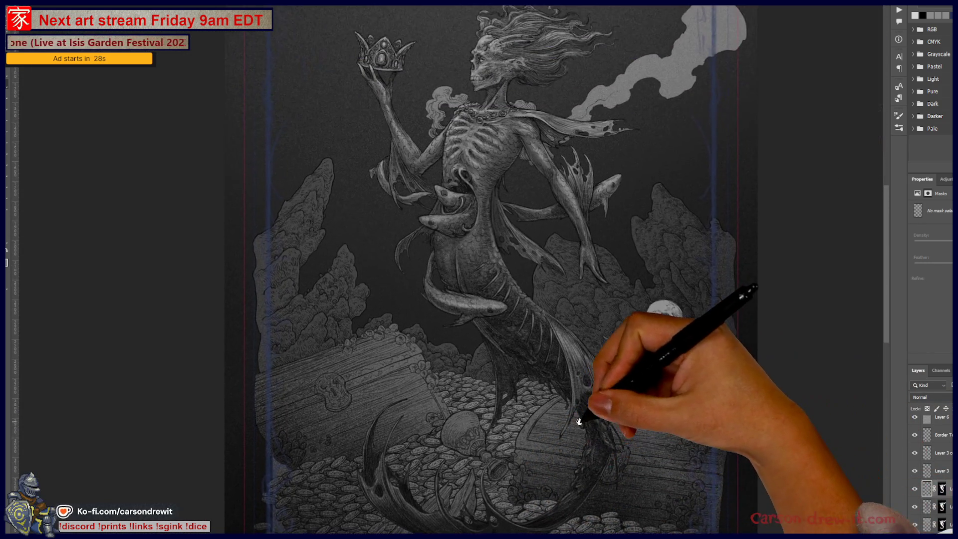
{"action": "scroll", "coordinate": [578, 422], "scroll_direction": "down", "scroll_amount": 4}
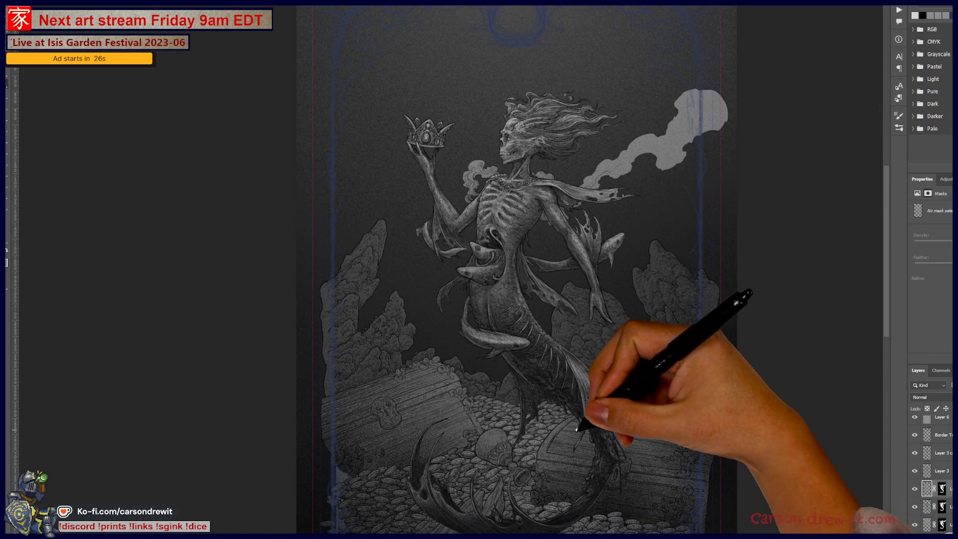
{"action": "scroll", "coordinate": [579, 428], "scroll_direction": "up", "scroll_amount": 8}
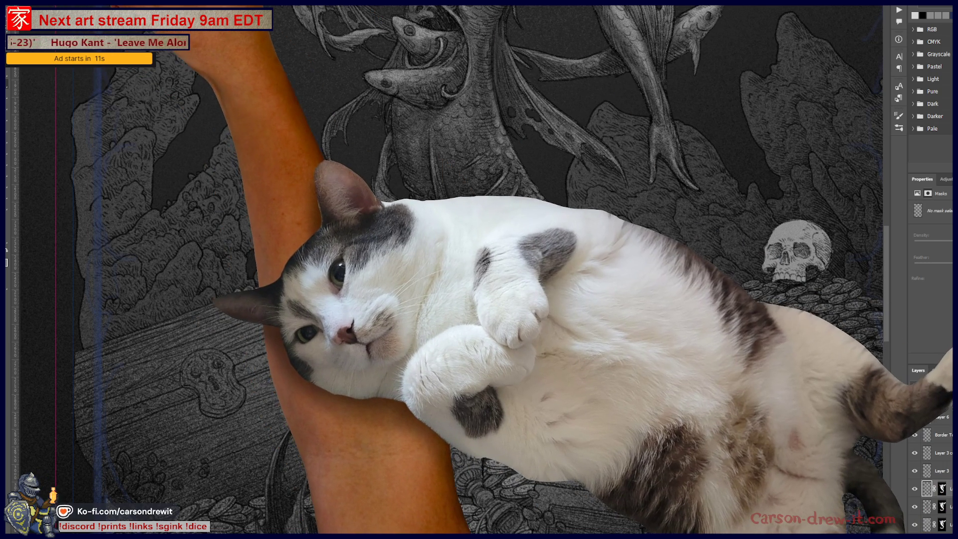
{"action": "key", "text": "ctrl+Tab"}
Step: Pan the SCORES canvas to show the whole category icon row and score tally list
{"action": "mouse_move", "coordinate": [540, 263]}
{"action": "left_mouse_down"}
{"action": "mouse_move", "coordinate": [396, 214]}
{"action": "mouse_move", "coordinate": [502, 238]}
{"action": "left_mouse_up"}
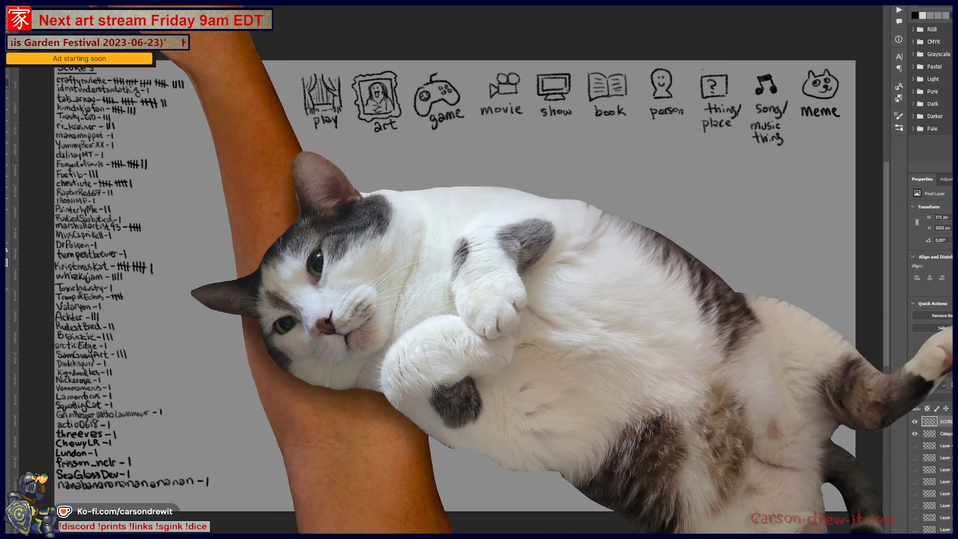
{"action": "right_click", "coordinate": [114, 74]}
Step: Pick the Pencil brush, zoom in on the icon row and draw a ring around the movie icon and label
{"action": "scroll", "coordinate": [150, 116], "scroll_direction": "up", "scroll_amount": 1}
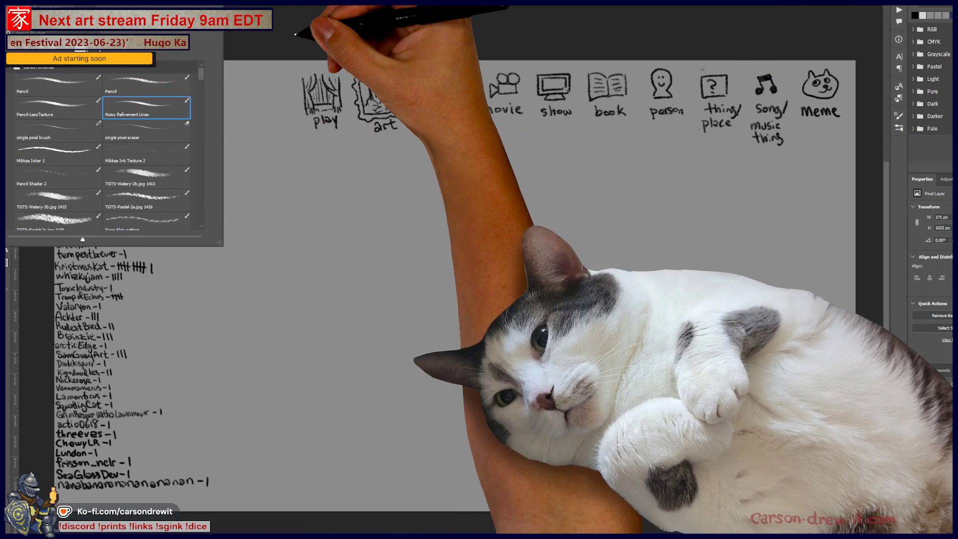
{"action": "key", "text": "Return"}
{"action": "scroll", "coordinate": [512, 131], "scroll_direction": "up", "scroll_amount": 3}
{"action": "scroll", "coordinate": [510, 131], "scroll_direction": "up", "scroll_amount": 2}
{"action": "left_click_drag", "start_coordinate": [513, 171], "coordinate": [533, 320]}
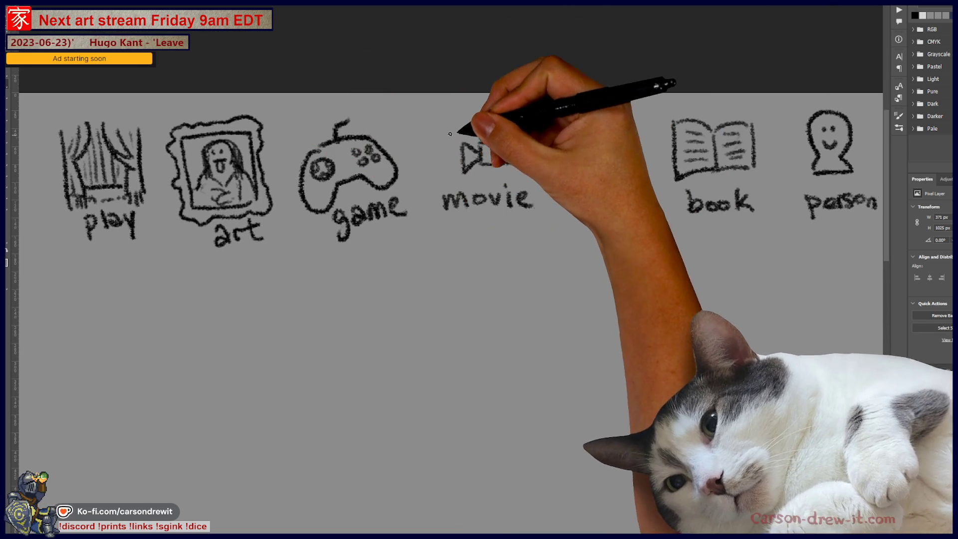
{"action": "left_click_drag", "start_coordinate": [471, 150], "coordinate": [419, 165]}
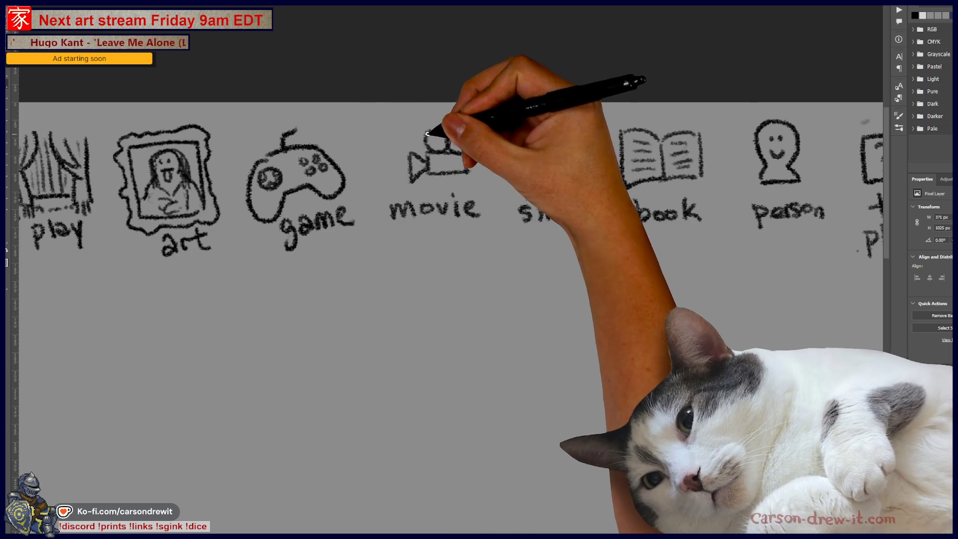
{"action": "mouse_move", "coordinate": [424, 106]}
{"action": "left_mouse_down"}
{"action": "mouse_move", "coordinate": [439, 242]}
{"action": "mouse_move", "coordinate": [379, 120]}
{"action": "left_mouse_up"}
{"action": "scroll", "coordinate": [401, 308], "scroll_direction": "down", "scroll_amount": 3}
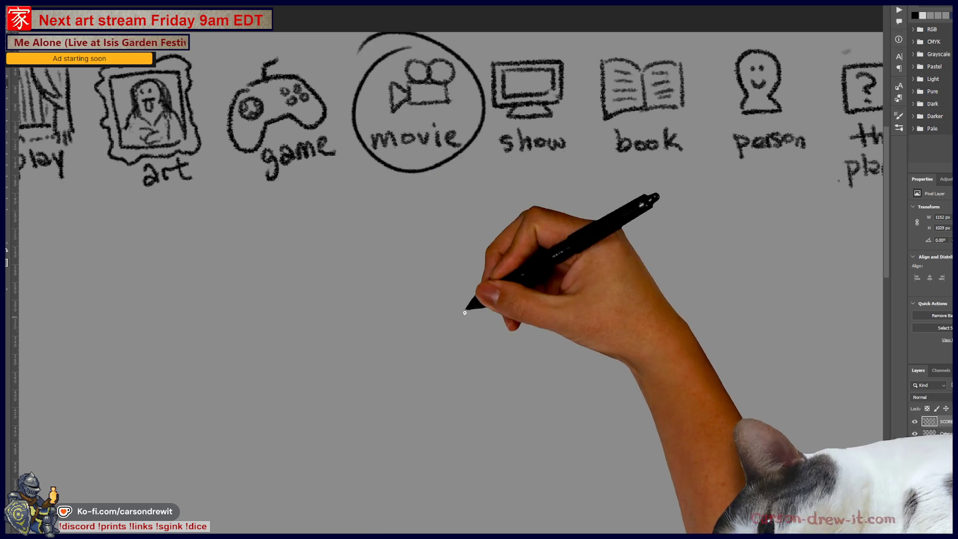
Step: Draw a blank line, then the stick figure's head, eyes and outstretched arm
{"action": "left_click_drag", "start_coordinate": [368, 235], "coordinate": [588, 232]}
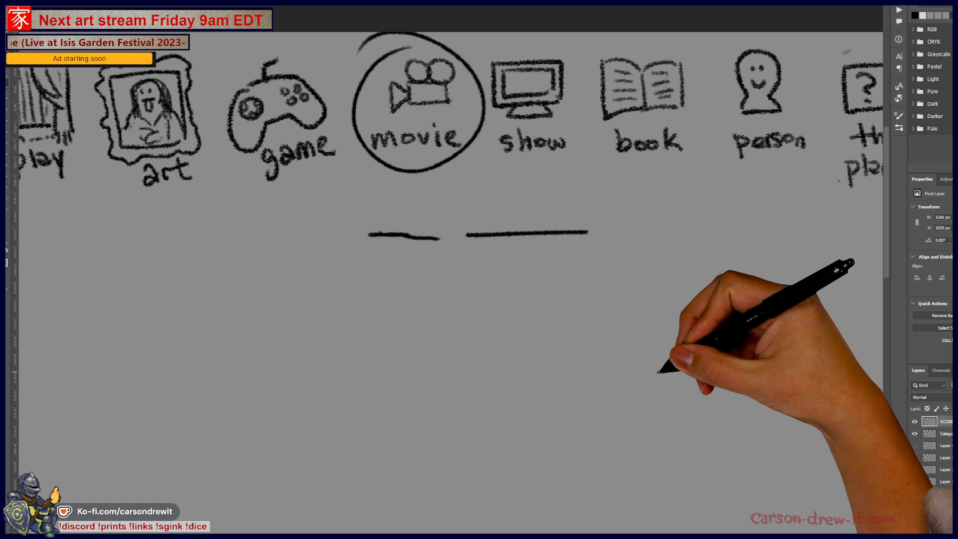
{"action": "scroll", "coordinate": [658, 367], "scroll_direction": "down", "scroll_amount": 2}
{"action": "left_click_drag", "start_coordinate": [627, 339], "coordinate": [606, 281]}
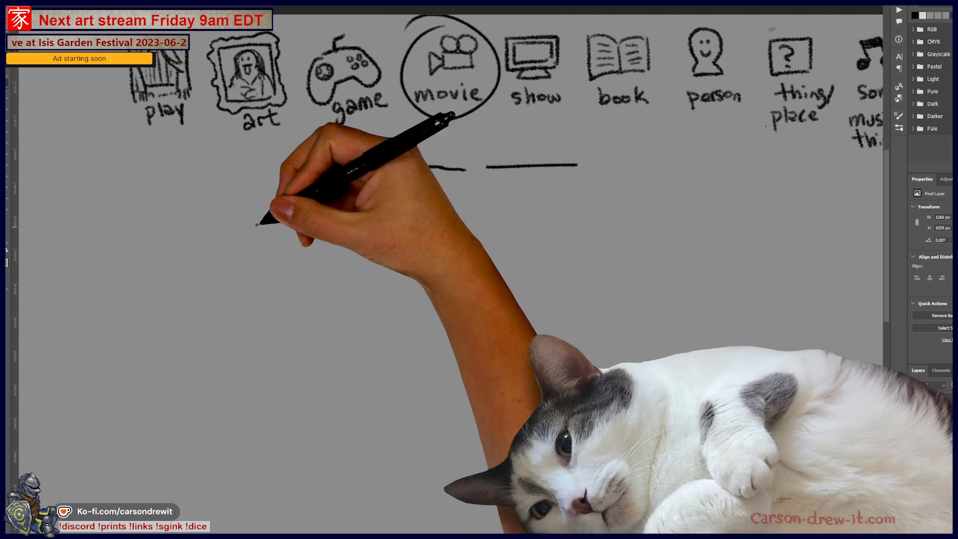
{"action": "mouse_move", "coordinate": [416, 227]}
{"action": "left_mouse_down"}
{"action": "mouse_move", "coordinate": [389, 285]}
{"action": "mouse_move", "coordinate": [428, 276]}
{"action": "left_mouse_up"}
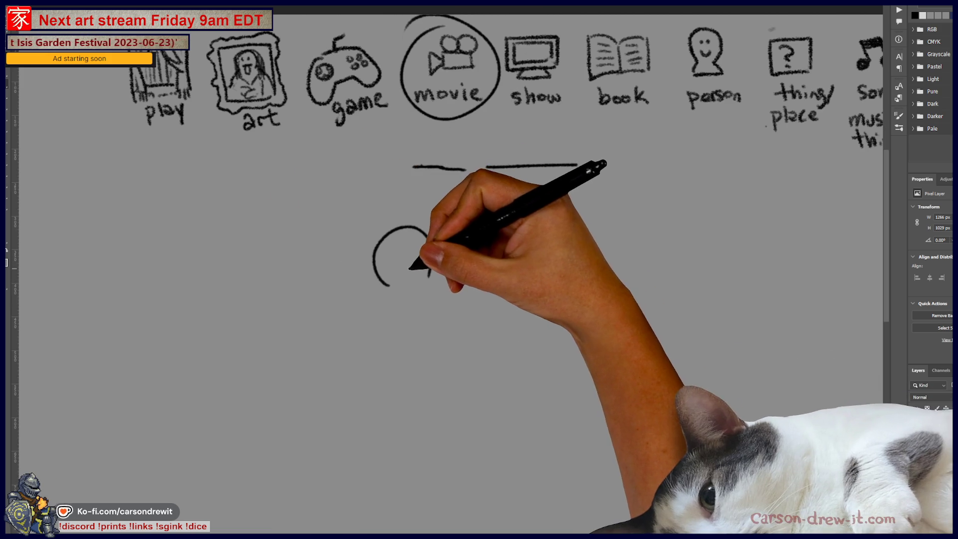
{"action": "left_click", "coordinate": [422, 246]}
{"action": "left_click", "coordinate": [409, 252]}
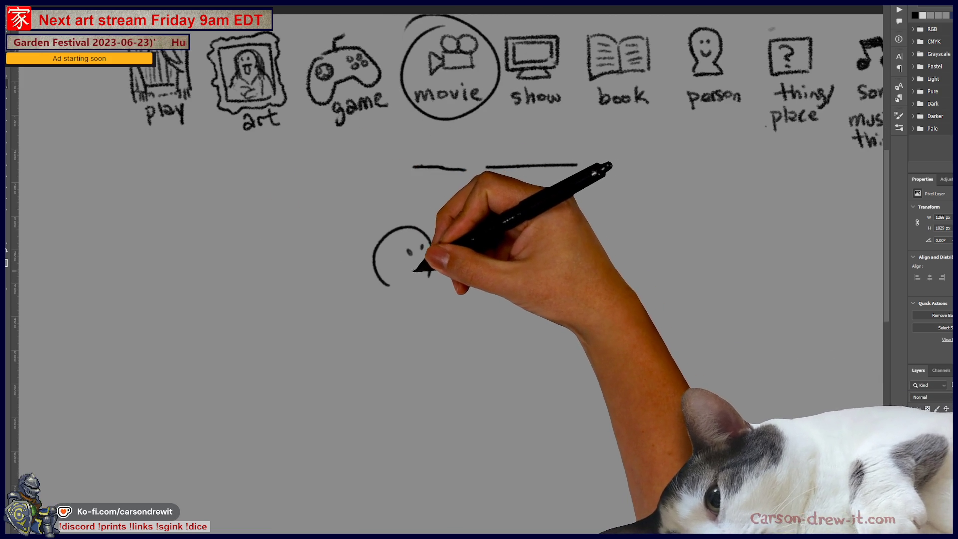
{"action": "mouse_move", "coordinate": [411, 299]}
{"action": "left_mouse_down"}
{"action": "mouse_move", "coordinate": [492, 318]}
{"action": "mouse_move", "coordinate": [542, 343]}
{"action": "left_mouse_up"}
{"action": "left_click_drag", "start_coordinate": [506, 325], "coordinate": [543, 331]}
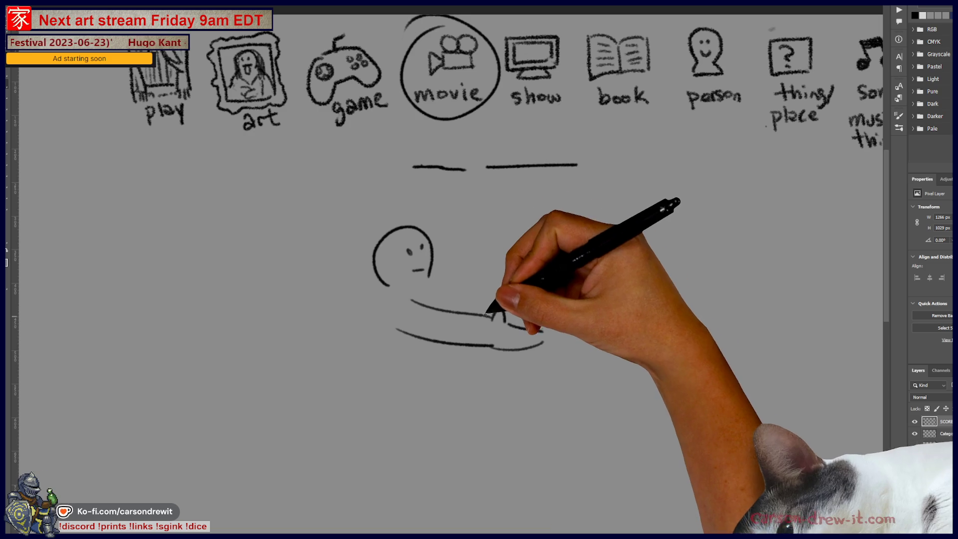
Step: Draw the striped gift box with a bow, then the figure's upper arm and body
{"action": "left_click_drag", "start_coordinate": [510, 270], "coordinate": [608, 269]}
{"action": "left_click", "coordinate": [574, 289]}
{"action": "mouse_move", "coordinate": [555, 295]}
{"action": "left_mouse_down"}
{"action": "mouse_move", "coordinate": [554, 327]}
{"action": "mouse_move", "coordinate": [564, 336]}
{"action": "mouse_move", "coordinate": [610, 325]}
{"action": "left_mouse_up"}
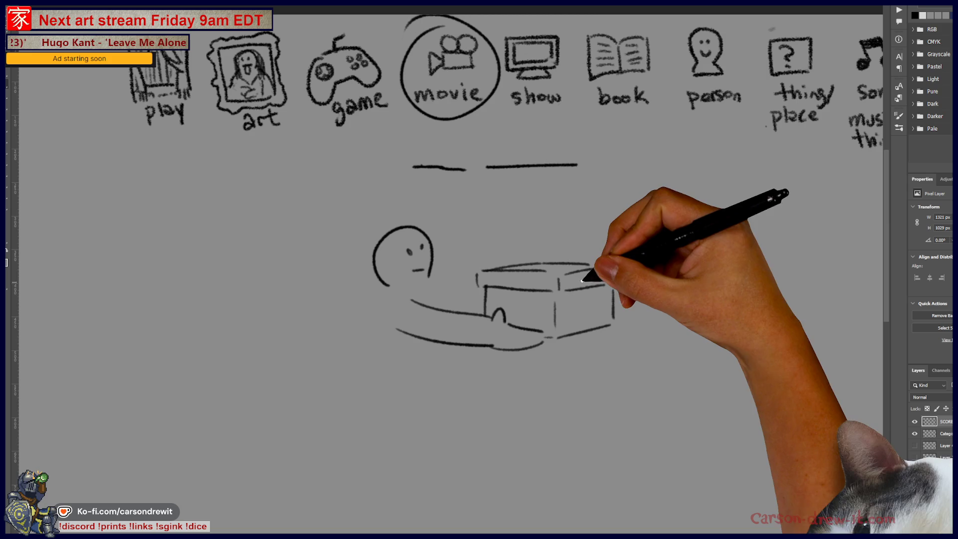
{"action": "left_click_drag", "start_coordinate": [513, 272], "coordinate": [512, 321]}
{"action": "left_click_drag", "start_coordinate": [519, 272], "coordinate": [519, 325]}
{"action": "left_click_drag", "start_coordinate": [527, 272], "coordinate": [526, 313]}
{"action": "left_click_drag", "start_coordinate": [584, 274], "coordinate": [583, 320]}
{"action": "left_click_drag", "start_coordinate": [546, 263], "coordinate": [555, 259]}
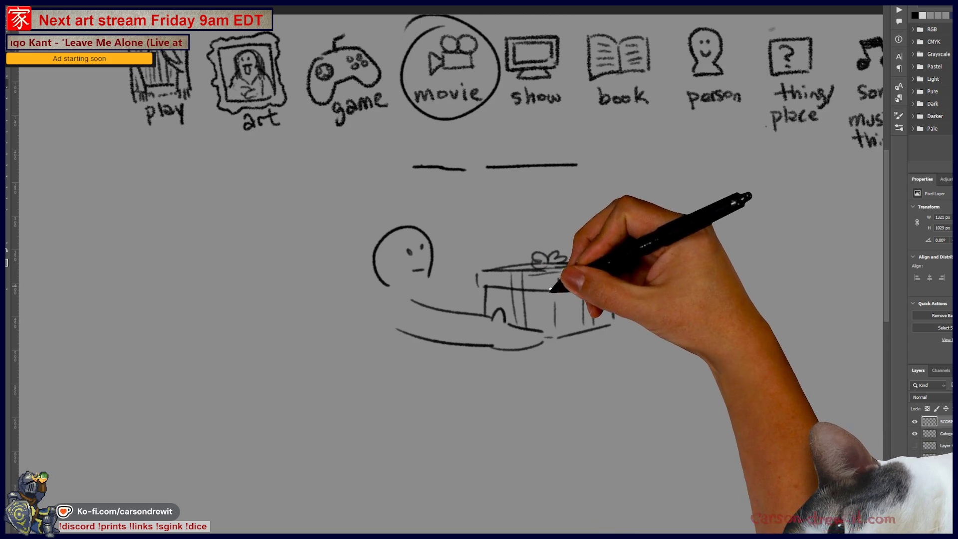
{"action": "left_click_drag", "start_coordinate": [428, 281], "coordinate": [482, 305]}
{"action": "left_click_drag", "start_coordinate": [387, 285], "coordinate": [399, 384]}
{"action": "left_click_drag", "start_coordinate": [440, 344], "coordinate": [443, 363]}
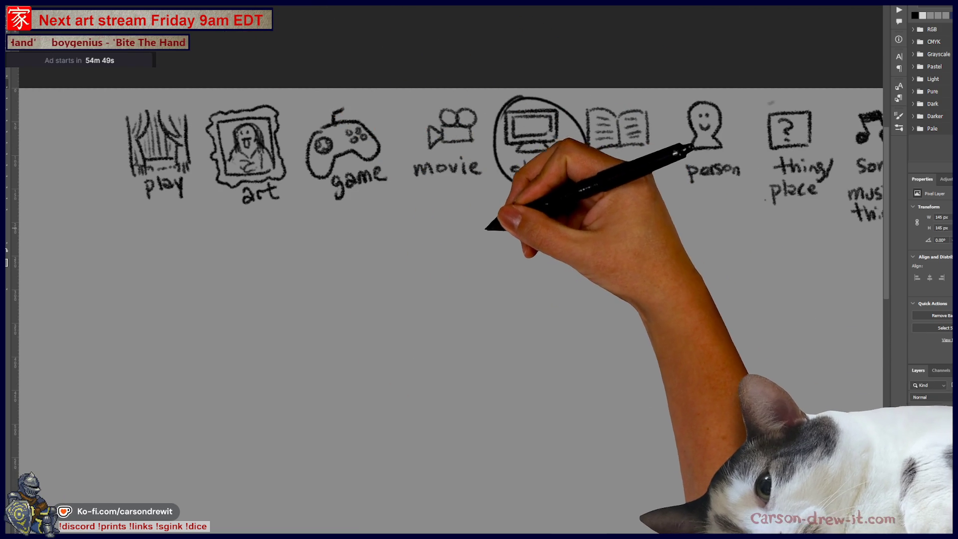
Step: Draw a blank line under the icon row, zoom in, and undo a stray bowl curve
{"action": "left_click_drag", "start_coordinate": [467, 227], "coordinate": [608, 224]}
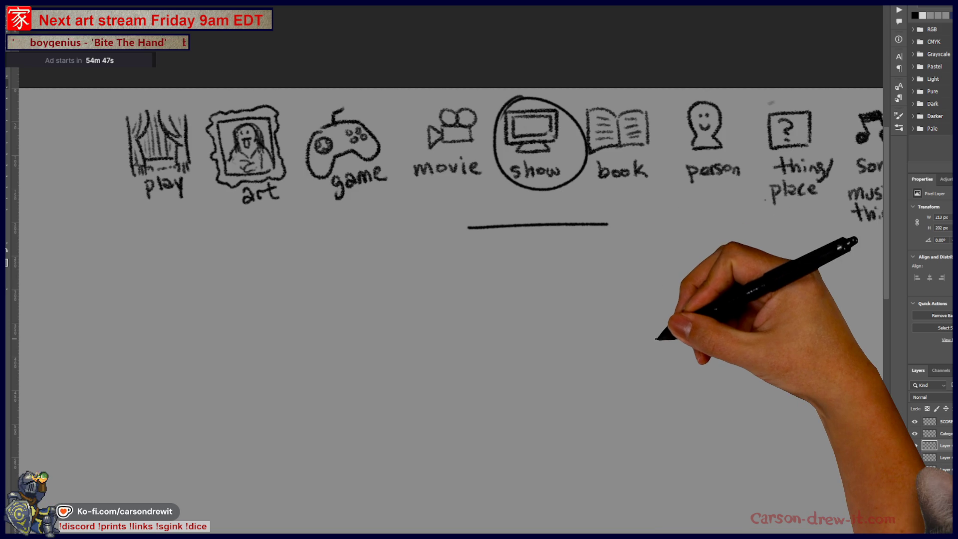
{"action": "scroll", "coordinate": [657, 339], "scroll_direction": "up", "scroll_amount": 2}
{"action": "left_click_drag", "start_coordinate": [621, 336], "coordinate": [567, 386]}
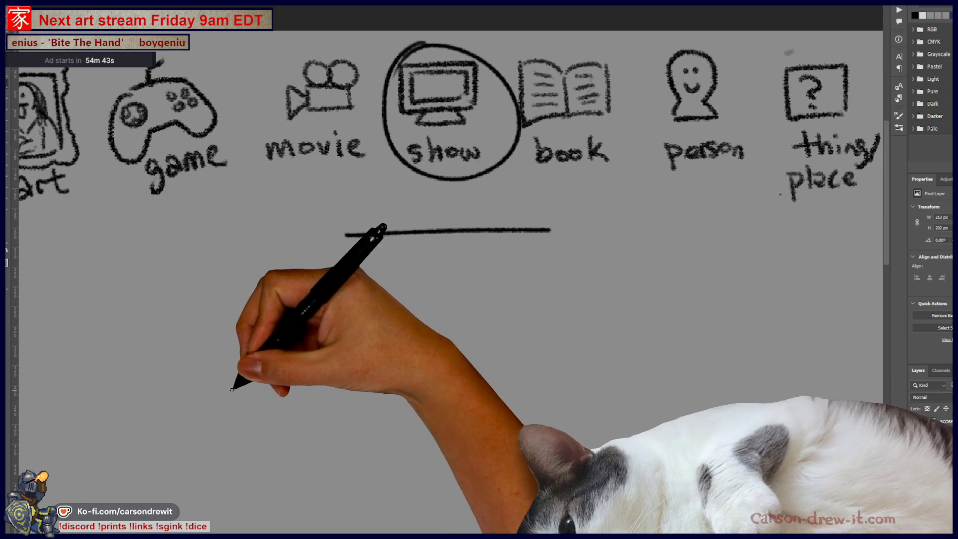
{"action": "left_click_drag", "start_coordinate": [226, 385], "coordinate": [381, 403]}
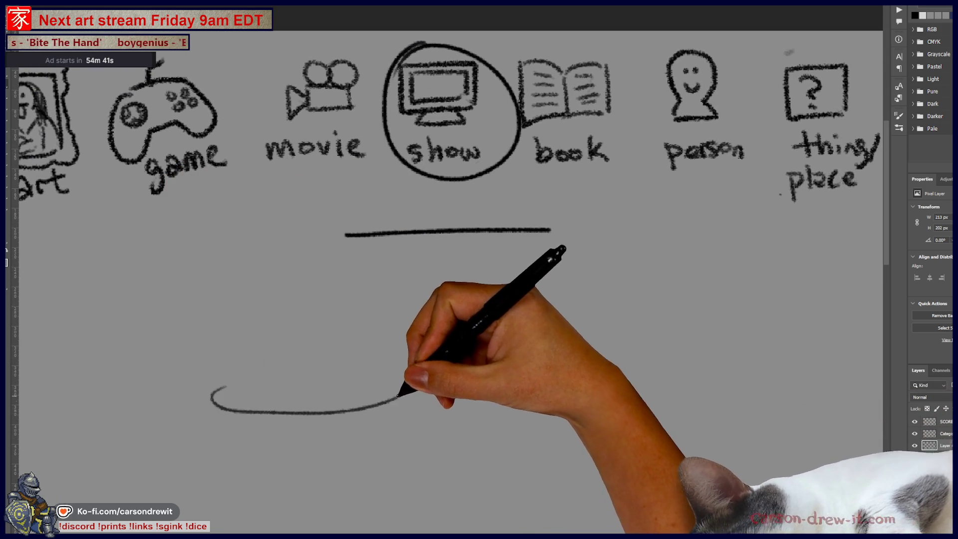
{"action": "key", "text": "ctrl+z"}
Step: Sketch the cereal bowl's rim, rounded bottom and base, with cereal pieces in the bowl and scoop
{"action": "mouse_move", "coordinate": [498, 393]}
{"action": "left_mouse_down"}
{"action": "mouse_move", "coordinate": [498, 410]}
{"action": "mouse_move", "coordinate": [664, 423]}
{"action": "left_mouse_up"}
{"action": "left_click_drag", "start_coordinate": [483, 408], "coordinate": [641, 514]}
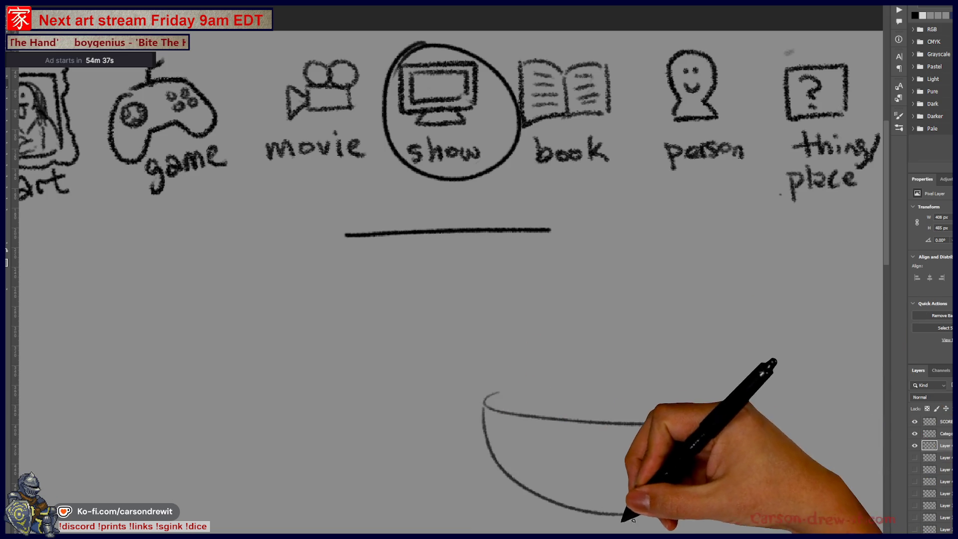
{"action": "left_click_drag", "start_coordinate": [554, 508], "coordinate": [636, 525]}
{"action": "left_click_drag", "start_coordinate": [530, 410], "coordinate": [574, 409]}
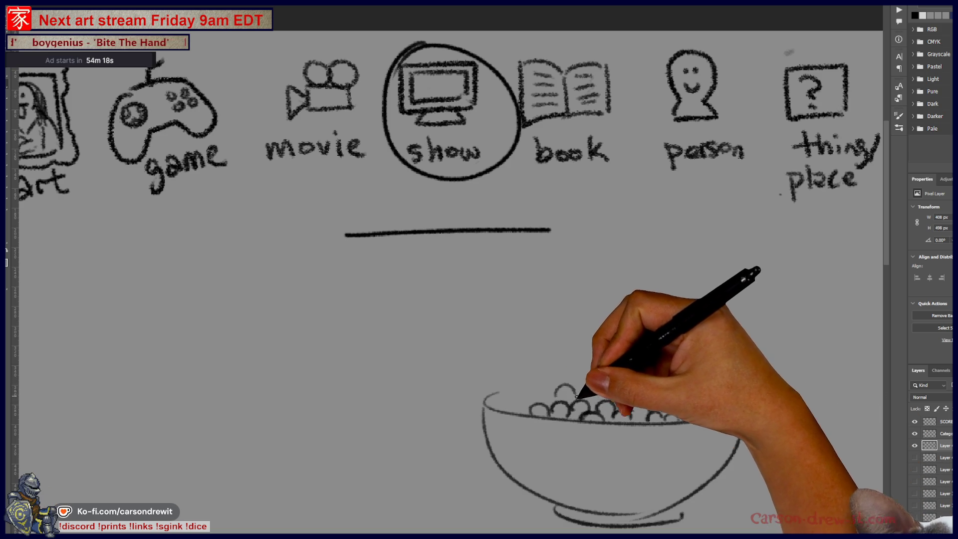
{"action": "left_click_drag", "start_coordinate": [534, 389], "coordinate": [527, 401]}
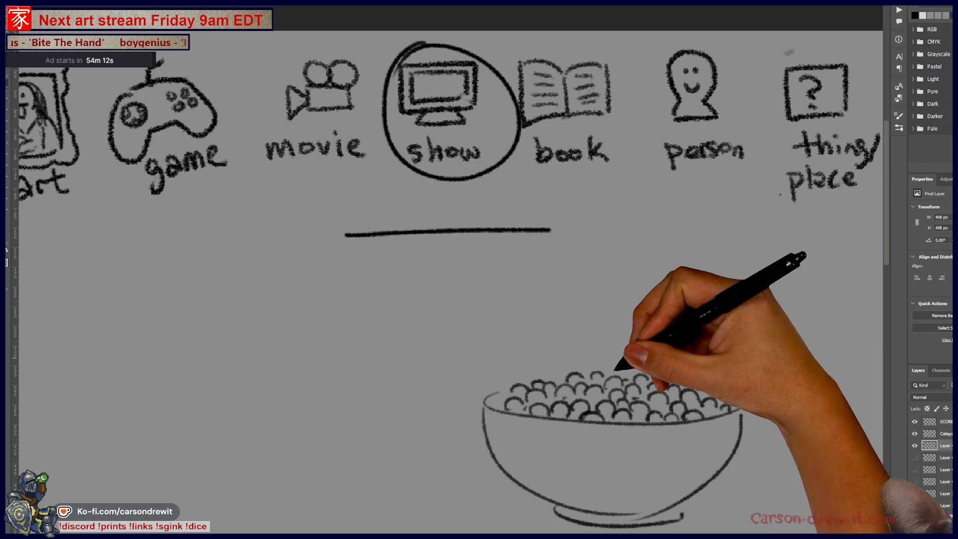
{"action": "left_click_drag", "start_coordinate": [647, 396], "coordinate": [524, 407]}
{"action": "mouse_move", "coordinate": [581, 355]}
{"action": "left_mouse_down"}
{"action": "mouse_move", "coordinate": [535, 330]}
{"action": "mouse_move", "coordinate": [560, 339]}
{"action": "mouse_move", "coordinate": [559, 349]}
{"action": "left_mouse_up"}
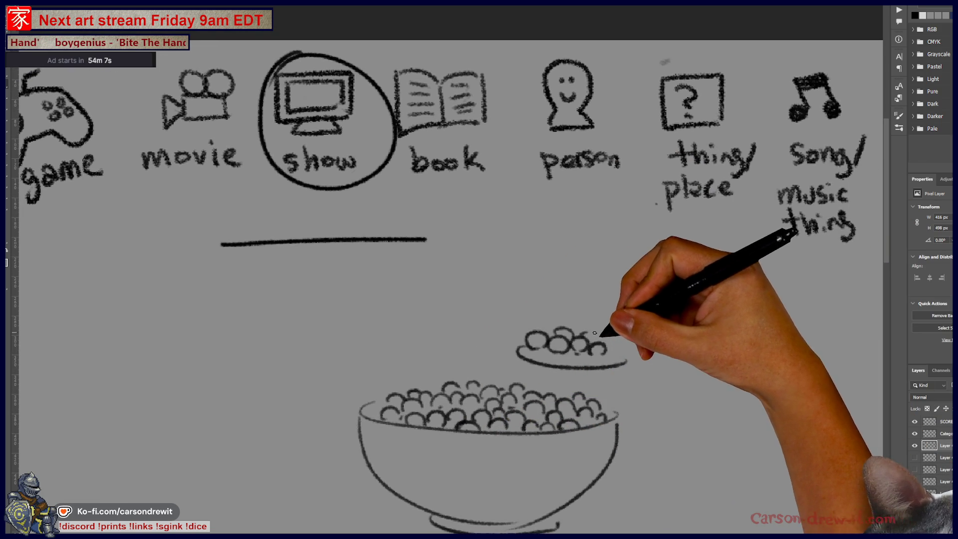
Step: Finish the spoon handle and draw a long curled pea pod with a row of peas
{"action": "mouse_move", "coordinate": [624, 347]}
{"action": "left_mouse_down"}
{"action": "mouse_move", "coordinate": [746, 334]}
{"action": "mouse_move", "coordinate": [726, 327]}
{"action": "left_mouse_up"}
{"action": "left_click_drag", "start_coordinate": [539, 394], "coordinate": [674, 396]}
{"action": "mouse_move", "coordinate": [369, 315]}
{"action": "left_mouse_down"}
{"action": "mouse_move", "coordinate": [390, 305]}
{"action": "mouse_move", "coordinate": [361, 322]}
{"action": "left_mouse_up"}
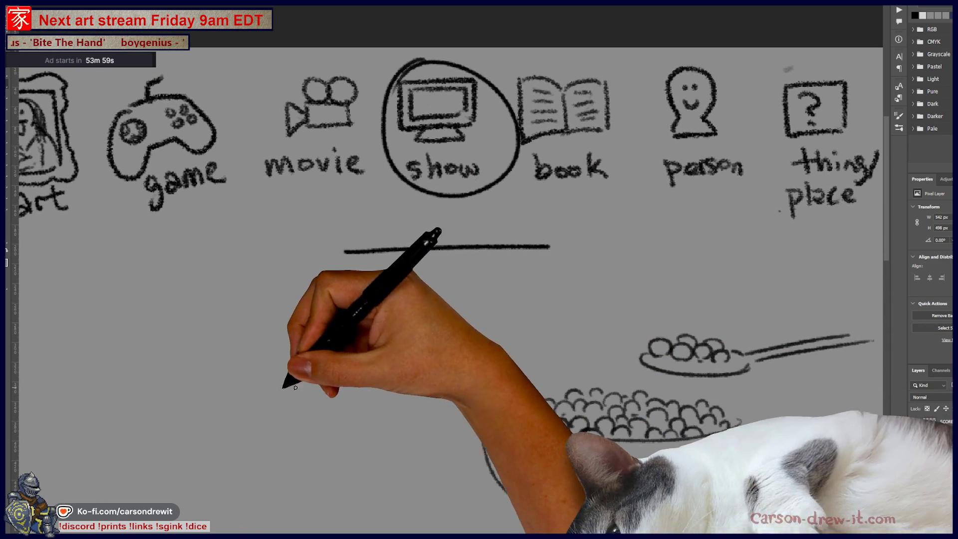
{"action": "mouse_move", "coordinate": [366, 448]}
{"action": "left_mouse_down"}
{"action": "mouse_move", "coordinate": [210, 354]}
{"action": "mouse_move", "coordinate": [212, 344]}
{"action": "mouse_move", "coordinate": [265, 358]}
{"action": "left_mouse_up"}
{"action": "mouse_move", "coordinate": [240, 363]}
{"action": "left_mouse_down"}
{"action": "mouse_move", "coordinate": [293, 385]}
{"action": "mouse_move", "coordinate": [391, 452]}
{"action": "left_mouse_up"}
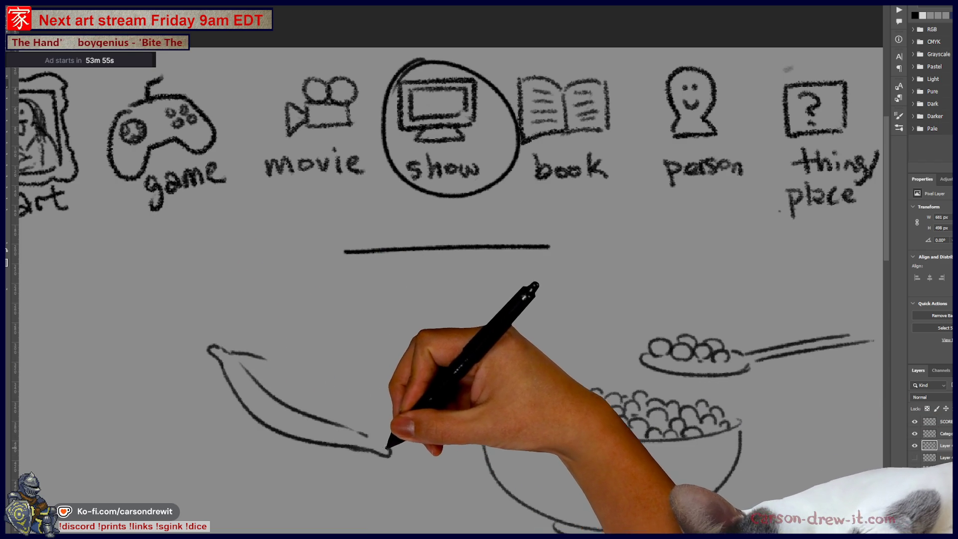
{"action": "left_click_drag", "start_coordinate": [263, 364], "coordinate": [315, 405]}
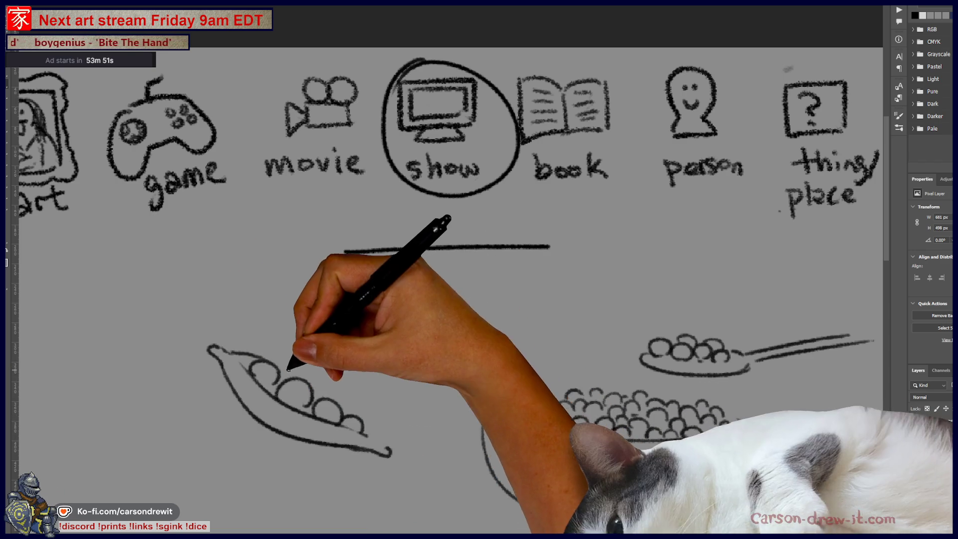
{"action": "left_click_drag", "start_coordinate": [354, 384], "coordinate": [425, 369]}
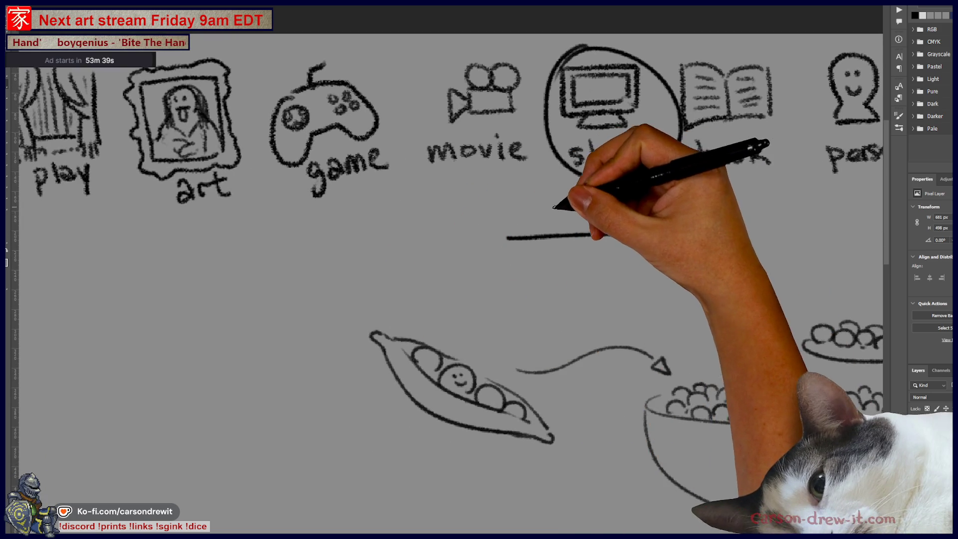
Step: Ring the blank under show with an oval and draw arrows to the bowl and pea pod
{"action": "mouse_move", "coordinate": [594, 222]}
{"action": "left_mouse_down"}
{"action": "mouse_move", "coordinate": [509, 220]}
{"action": "mouse_move", "coordinate": [552, 257]}
{"action": "mouse_move", "coordinate": [576, 254]}
{"action": "mouse_move", "coordinate": [709, 367]}
{"action": "left_mouse_up"}
{"action": "mouse_move", "coordinate": [658, 203]}
{"action": "left_mouse_down"}
{"action": "mouse_move", "coordinate": [620, 231]}
{"action": "mouse_move", "coordinate": [624, 262]}
{"action": "mouse_move", "coordinate": [659, 202]}
{"action": "left_mouse_up"}
{"action": "left_click_drag", "start_coordinate": [405, 337], "coordinate": [439, 321]}
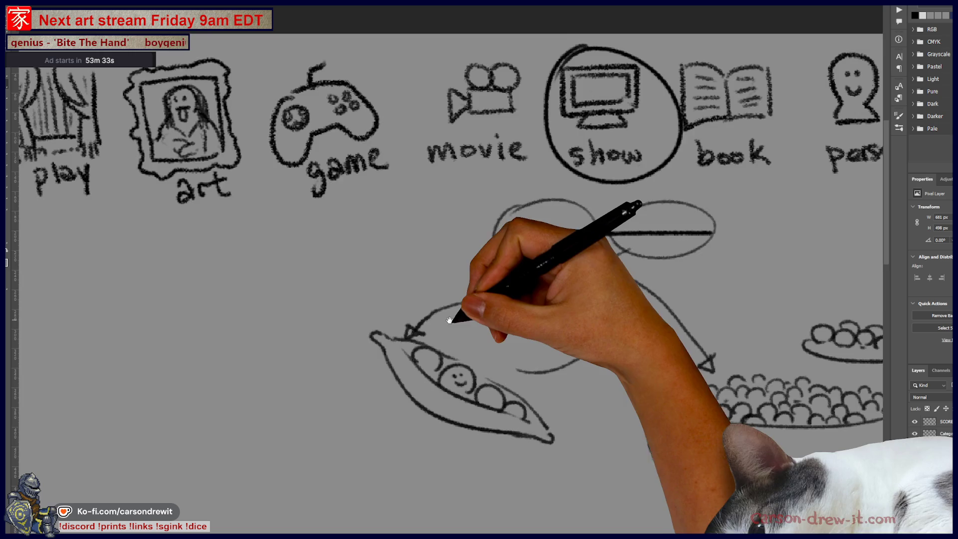
{"action": "mouse_move", "coordinate": [287, 474]}
{"action": "left_mouse_down"}
{"action": "mouse_move", "coordinate": [288, 246]}
{"action": "mouse_move", "coordinate": [208, 295]}
{"action": "mouse_move", "coordinate": [289, 253]}
{"action": "mouse_move", "coordinate": [316, 272]}
{"action": "mouse_move", "coordinate": [321, 306]}
{"action": "mouse_move", "coordinate": [302, 331]}
{"action": "mouse_move", "coordinate": [325, 385]}
{"action": "mouse_move", "coordinate": [310, 349]}
{"action": "left_mouse_up"}
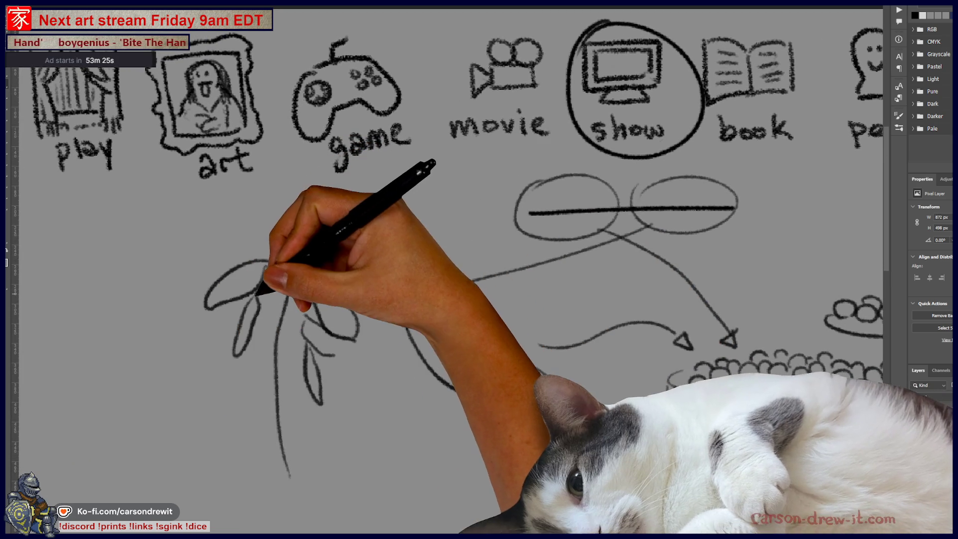
Step: Add leaves along the pea stem, circle the plant, and arrow it from the ovals and toward the pod
{"action": "mouse_move", "coordinate": [267, 291]}
{"action": "left_mouse_down"}
{"action": "mouse_move", "coordinate": [256, 385]}
{"action": "mouse_move", "coordinate": [298, 335]}
{"action": "left_mouse_up"}
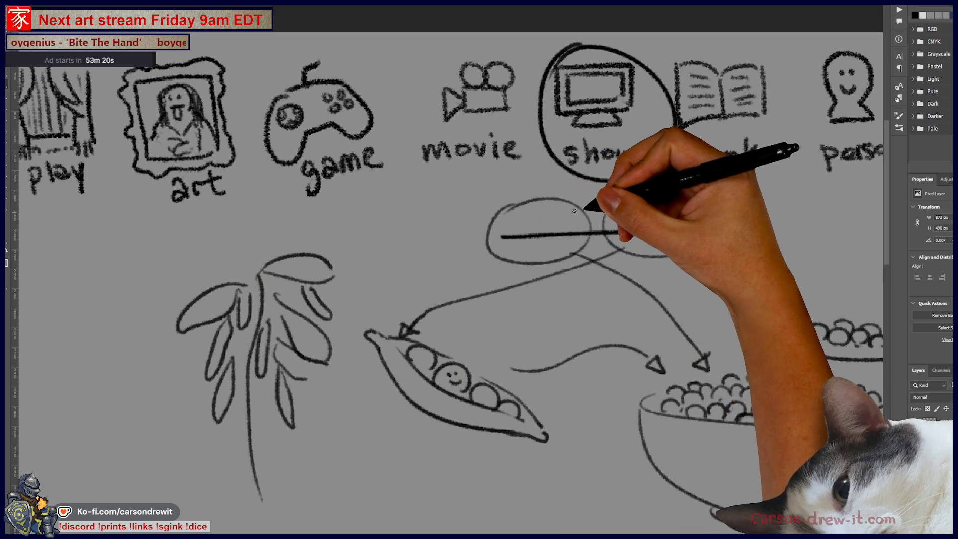
{"action": "mouse_move", "coordinate": [588, 204]}
{"action": "left_mouse_down"}
{"action": "mouse_move", "coordinate": [610, 274]}
{"action": "mouse_move", "coordinate": [449, 233]}
{"action": "mouse_move", "coordinate": [353, 252]}
{"action": "left_mouse_up"}
{"action": "left_click_drag", "start_coordinate": [270, 237], "coordinate": [372, 344]}
{"action": "mouse_move", "coordinate": [373, 293]}
{"action": "left_mouse_down"}
{"action": "mouse_move", "coordinate": [280, 309]}
{"action": "mouse_move", "coordinate": [284, 350]}
{"action": "left_mouse_up"}
{"action": "mouse_move", "coordinate": [254, 479]}
{"action": "left_mouse_down"}
{"action": "mouse_move", "coordinate": [242, 483]}
{"action": "mouse_move", "coordinate": [250, 278]}
{"action": "mouse_move", "coordinate": [274, 252]}
{"action": "mouse_move", "coordinate": [252, 261]}
{"action": "mouse_move", "coordinate": [227, 237]}
{"action": "mouse_move", "coordinate": [252, 231]}
{"action": "mouse_move", "coordinate": [267, 253]}
{"action": "mouse_move", "coordinate": [282, 214]}
{"action": "mouse_move", "coordinate": [272, 235]}
{"action": "left_mouse_up"}
{"action": "mouse_move", "coordinate": [223, 435]}
{"action": "left_mouse_down"}
{"action": "mouse_move", "coordinate": [295, 424]}
{"action": "mouse_move", "coordinate": [322, 310]}
{"action": "left_mouse_up"}
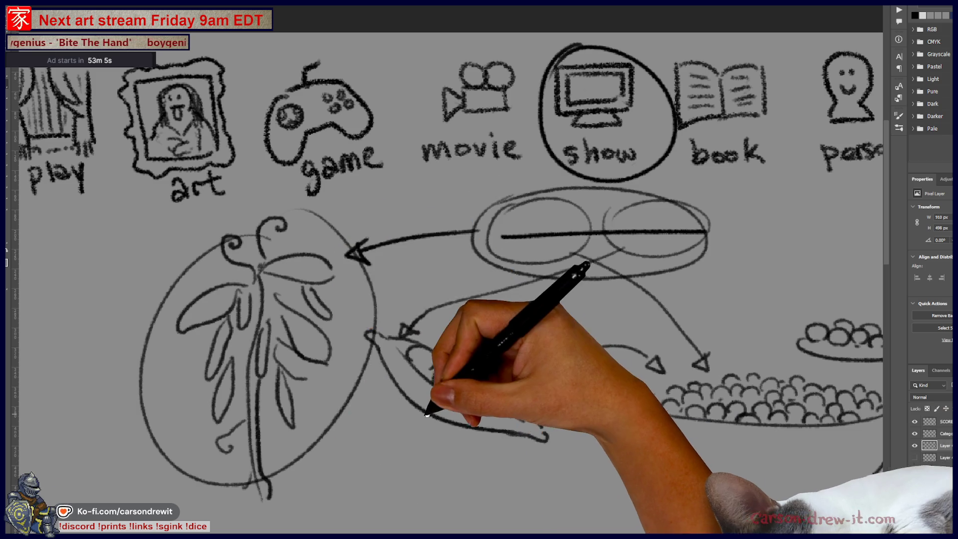
{"action": "left_click_drag", "start_coordinate": [428, 413], "coordinate": [384, 408]}
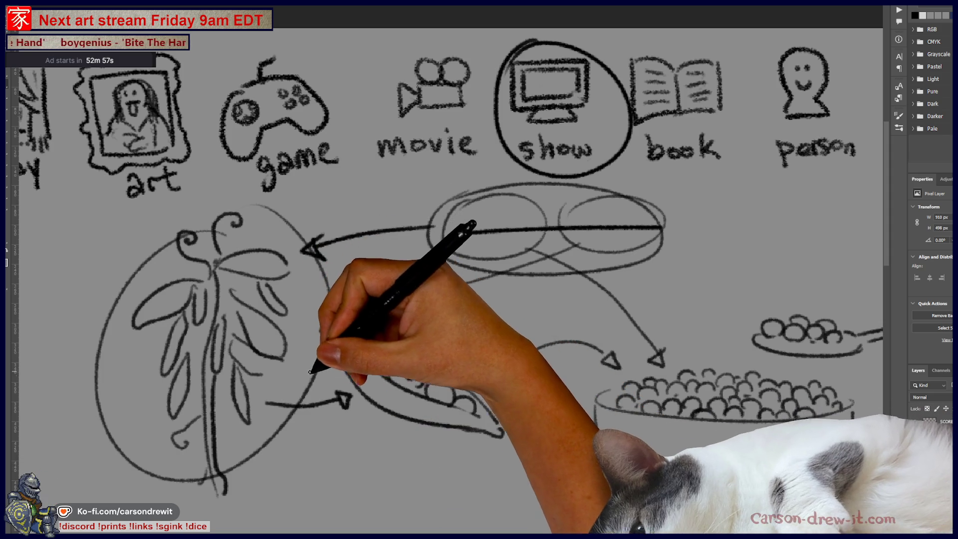
{"action": "scroll", "coordinate": [283, 435], "scroll_direction": "right", "scroll_amount": 3}
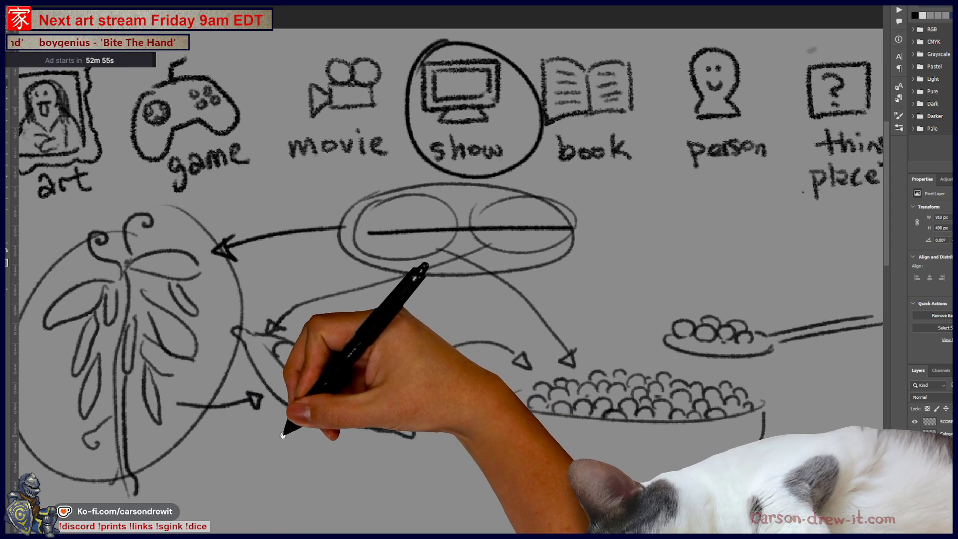
{"action": "scroll", "coordinate": [283, 436], "scroll_direction": "down", "scroll_amount": 1}
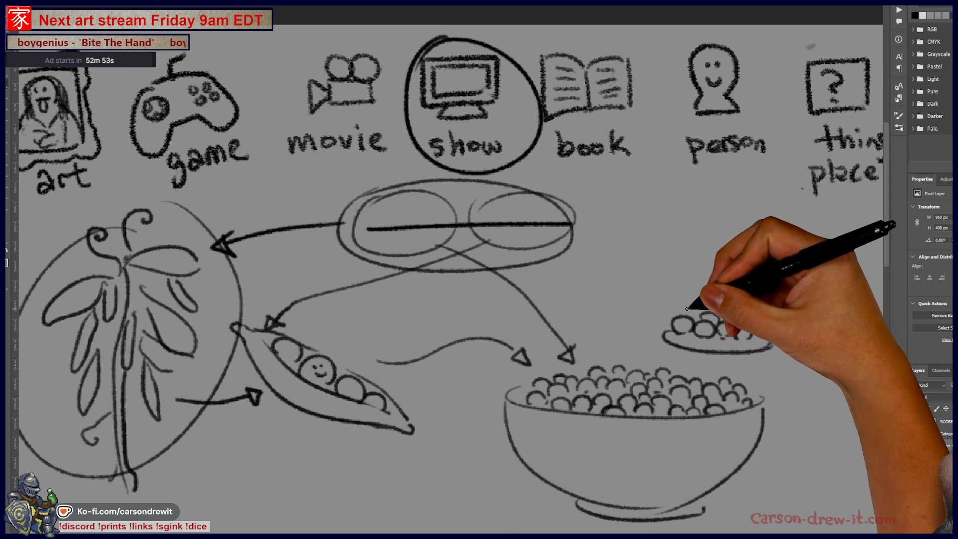
Step: Undo a stray circle around the spoon, give a pea a smiling face, and retrace the plant circle's left edge
{"action": "left_click_drag", "start_coordinate": [769, 305], "coordinate": [666, 320]}
{"action": "key", "text": "ctrl+z"}
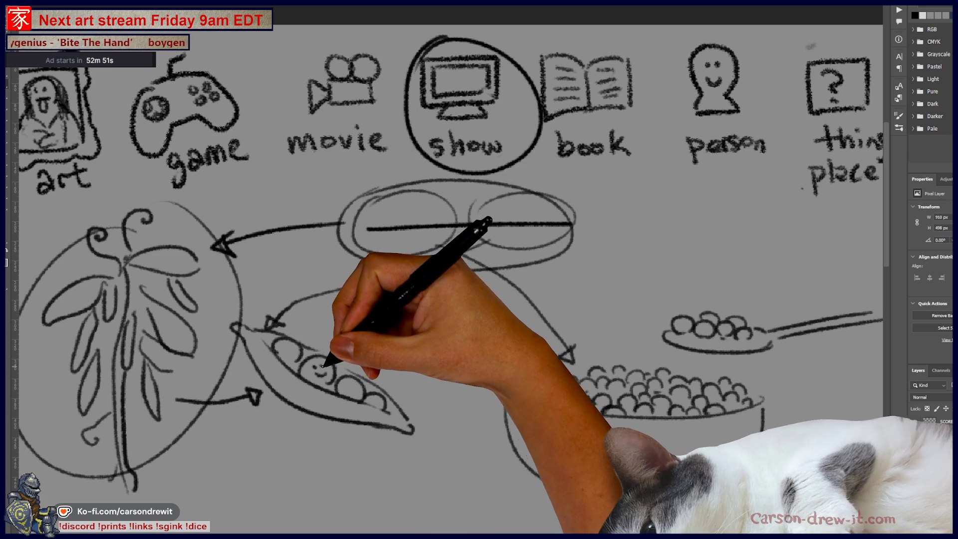
{"action": "left_click_drag", "start_coordinate": [313, 370], "coordinate": [325, 369]}
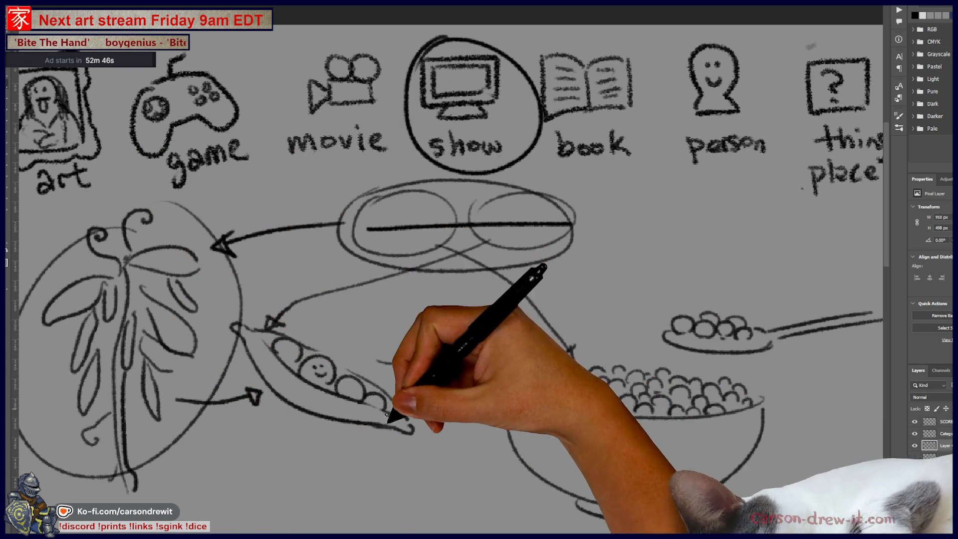
{"action": "left_click_drag", "start_coordinate": [388, 414], "coordinate": [463, 443]}
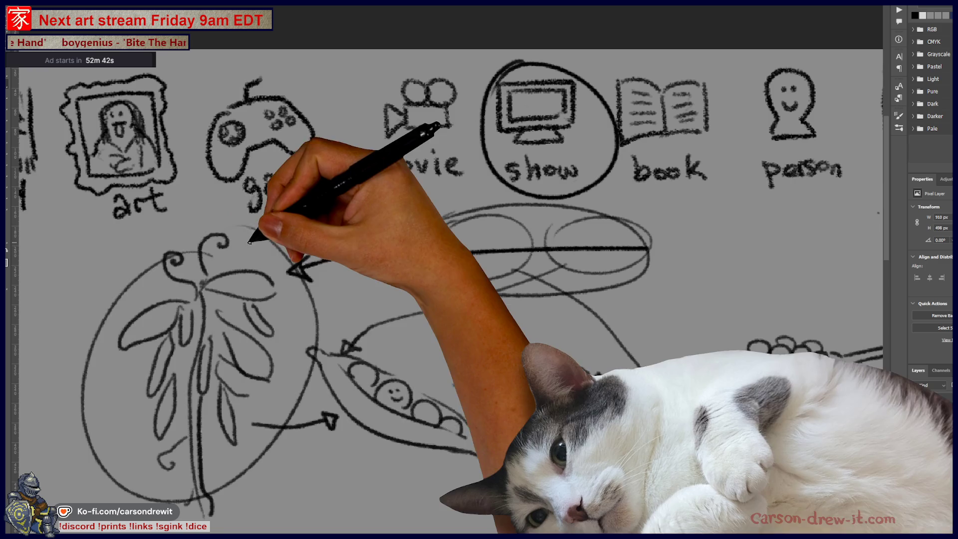
{"action": "left_click_drag", "start_coordinate": [253, 251], "coordinate": [86, 342]}
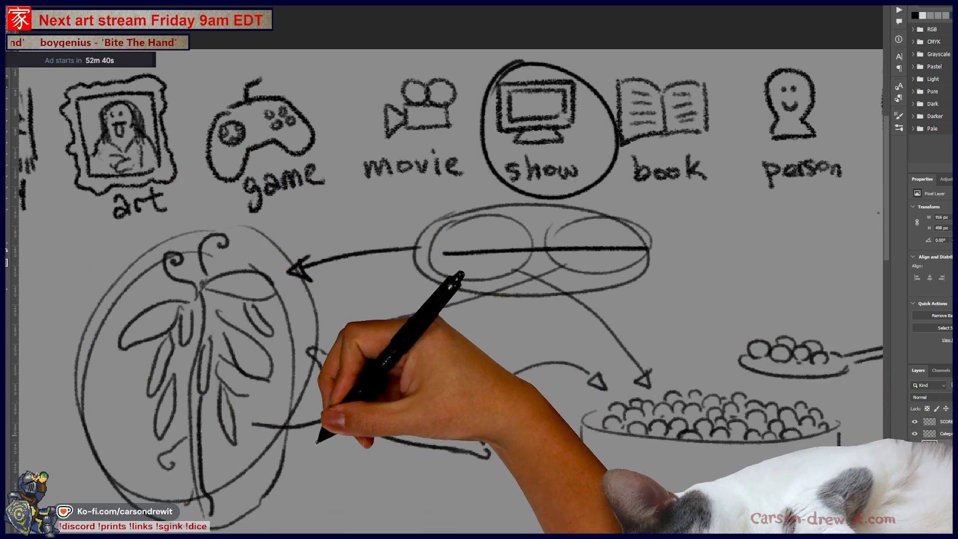
{"action": "left_click_drag", "start_coordinate": [427, 395], "coordinate": [386, 358]}
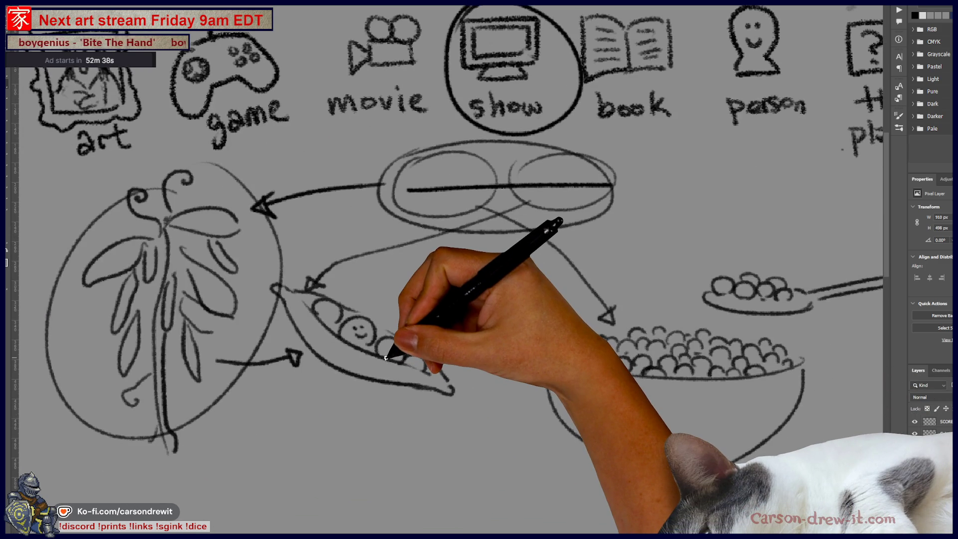
{"action": "scroll", "coordinate": [385, 358], "scroll_direction": "down", "scroll_amount": 3}
{"action": "scroll", "coordinate": [406, 364], "scroll_direction": "up", "scroll_amount": 4}
{"action": "left_click_drag", "start_coordinate": [421, 368], "coordinate": [432, 359]}
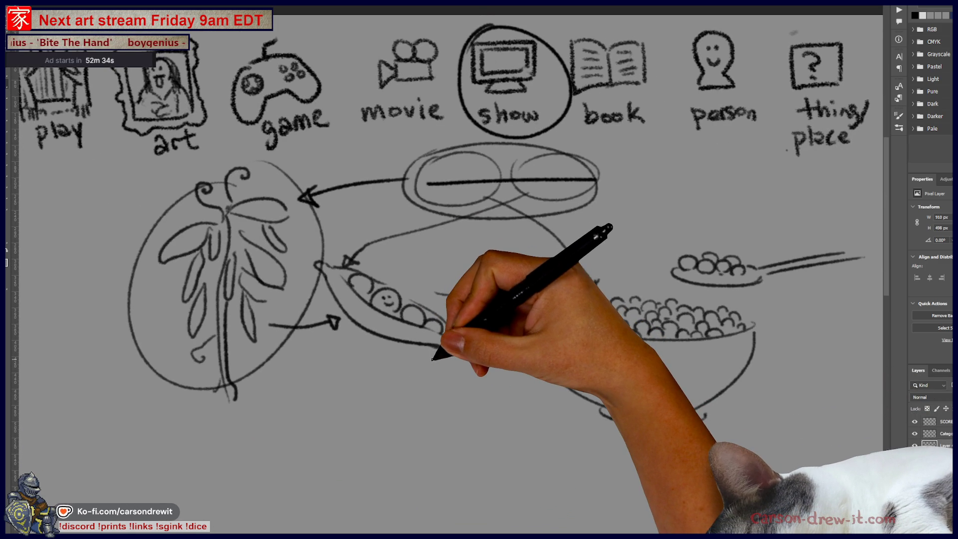
Step: Undo two edits, then draw a curved arrow from the oval to the spoon with arrowhead and handle
{"action": "key", "text": "ctrl+z"}
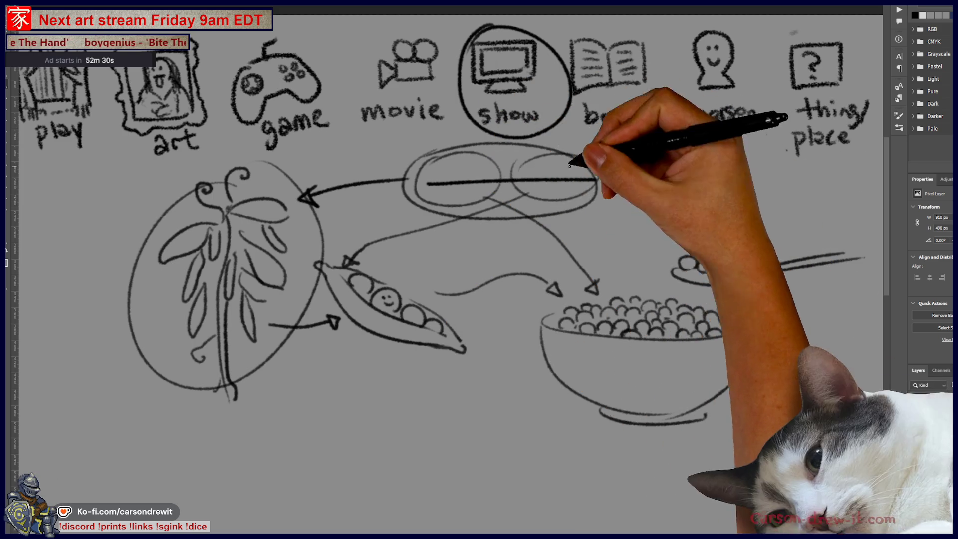
{"action": "key", "text": "ctrl+z"}
{"action": "left_click_drag", "start_coordinate": [679, 206], "coordinate": [593, 243]}
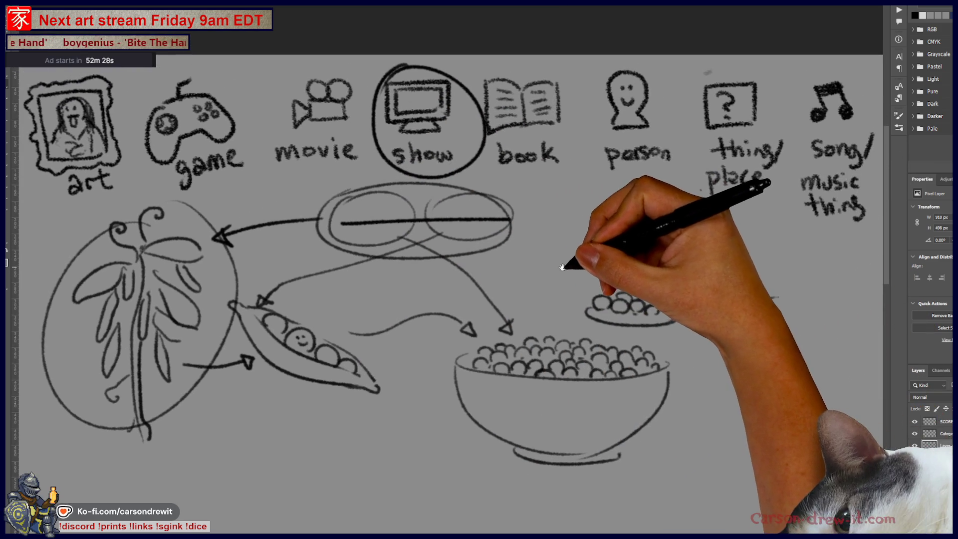
{"action": "mouse_move", "coordinate": [424, 199]}
{"action": "left_mouse_down"}
{"action": "mouse_move", "coordinate": [504, 181]}
{"action": "mouse_move", "coordinate": [581, 214]}
{"action": "mouse_move", "coordinate": [627, 283]}
{"action": "left_mouse_up"}
{"action": "left_click_drag", "start_coordinate": [671, 304], "coordinate": [779, 296]}
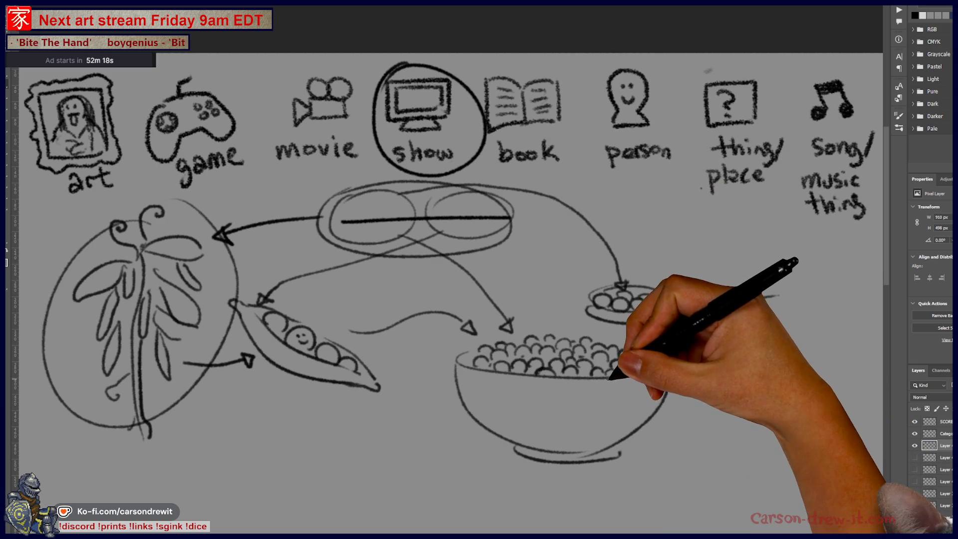
{"action": "left_click_drag", "start_coordinate": [607, 376], "coordinate": [619, 415]}
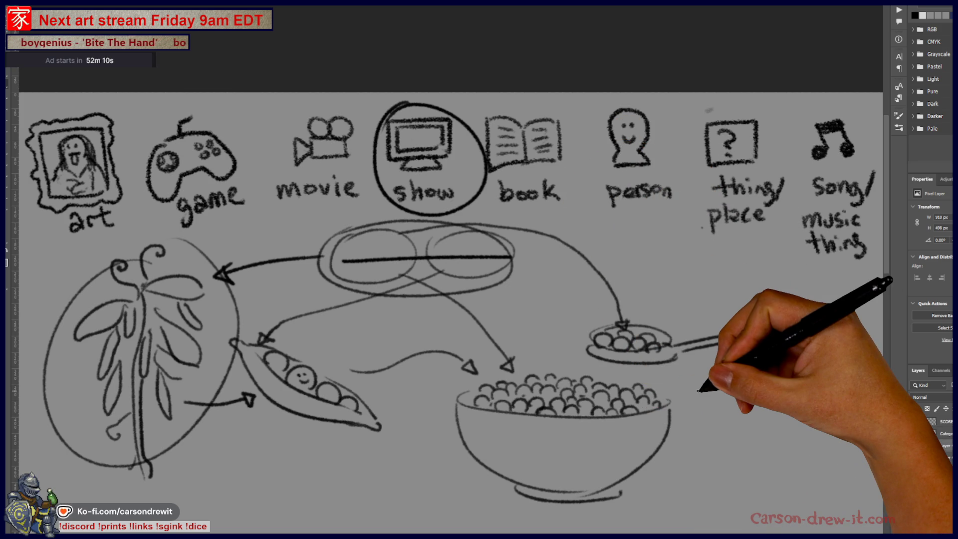
{"action": "left_click_drag", "start_coordinate": [561, 385], "coordinate": [589, 328]}
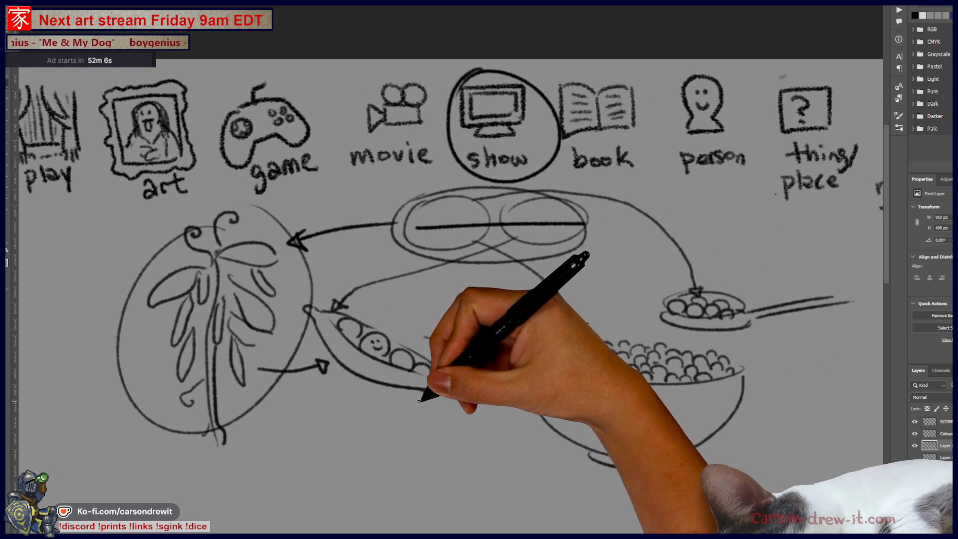
Step: Pan and zoom to the area below the pea pod and draw the first round figure
{"action": "mouse_move", "coordinate": [415, 419]}
{"action": "left_mouse_down"}
{"action": "mouse_move", "coordinate": [394, 411]}
{"action": "mouse_move", "coordinate": [475, 434]}
{"action": "mouse_move", "coordinate": [513, 399]}
{"action": "left_mouse_up"}
{"action": "scroll", "coordinate": [407, 424], "scroll_direction": "down", "scroll_amount": 2}
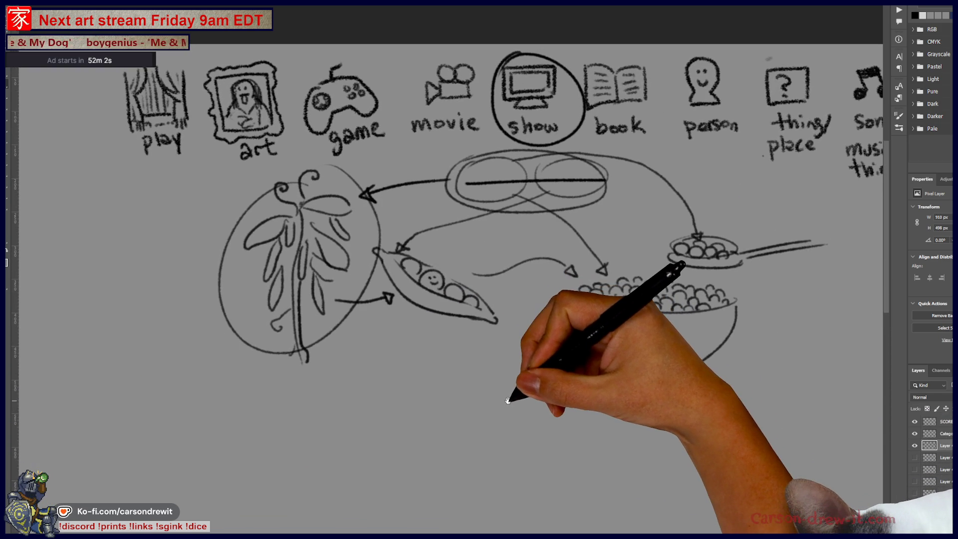
{"action": "scroll", "coordinate": [494, 414], "scroll_direction": "down", "scroll_amount": 2}
{"action": "scroll", "coordinate": [486, 422], "scroll_direction": "up", "scroll_amount": 1}
{"action": "scroll", "coordinate": [486, 421], "scroll_direction": "up", "scroll_amount": 3}
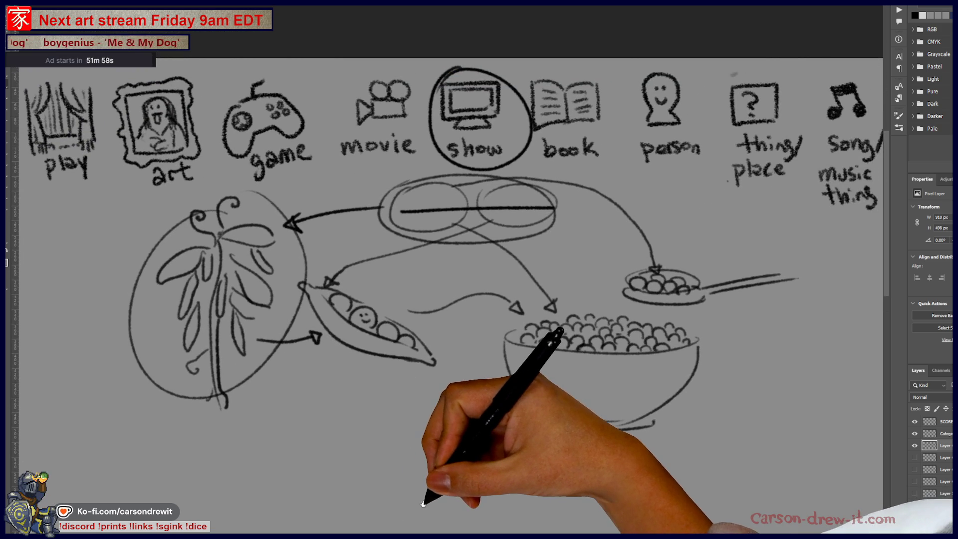
{"action": "scroll", "coordinate": [469, 474], "scroll_direction": "up", "scroll_amount": 1}
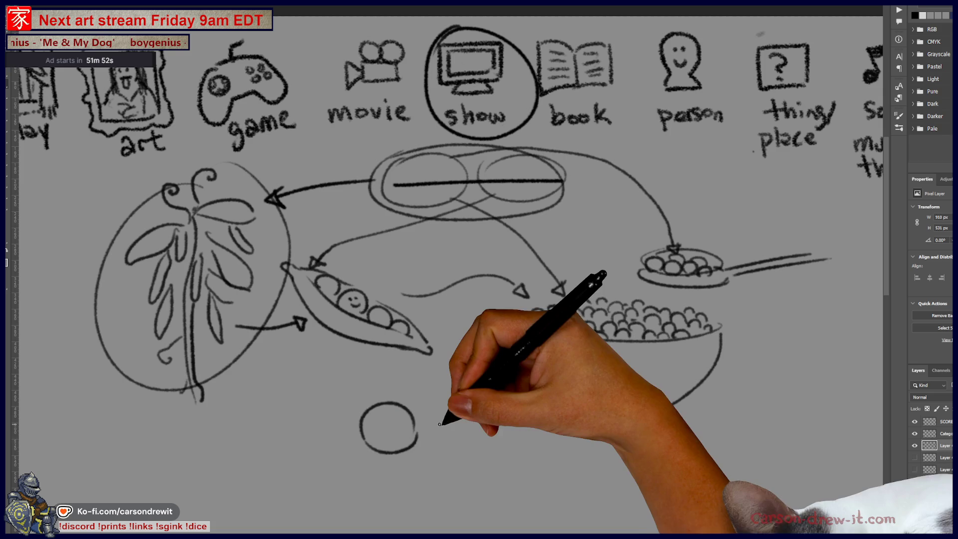
{"action": "mouse_move", "coordinate": [342, 404]}
{"action": "left_mouse_down"}
{"action": "mouse_move", "coordinate": [299, 406]}
{"action": "mouse_move", "coordinate": [333, 448]}
{"action": "left_mouse_up"}
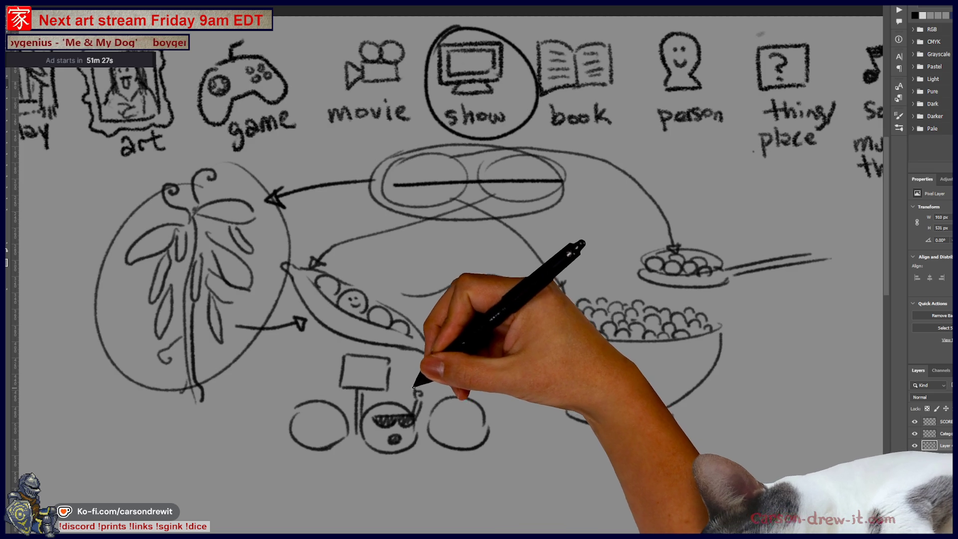
Step: Sketch peace-sign fingers by the sunglasses figure, a heart in the sign, and a stem on the right circle
{"action": "left_click_drag", "start_coordinate": [422, 389], "coordinate": [425, 397]}
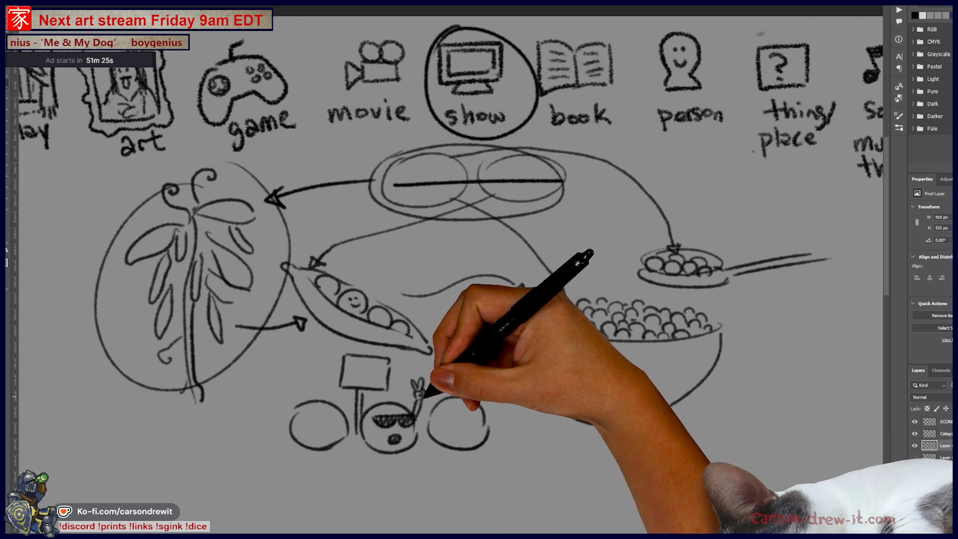
{"action": "left_click_drag", "start_coordinate": [366, 361], "coordinate": [368, 382]}
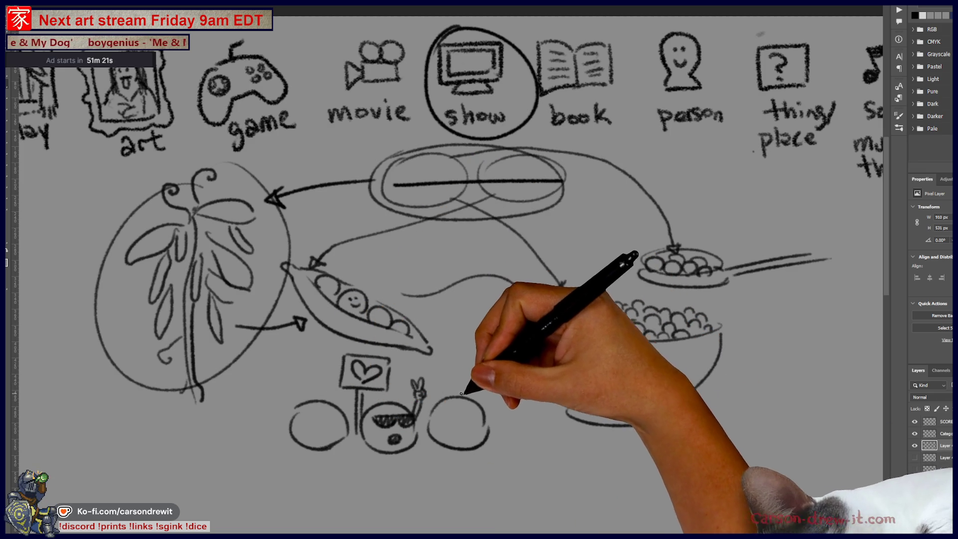
{"action": "mouse_move", "coordinate": [489, 429]}
{"action": "left_mouse_down"}
{"action": "mouse_move", "coordinate": [492, 388]}
{"action": "mouse_move", "coordinate": [512, 363]}
{"action": "mouse_move", "coordinate": [491, 388]}
{"action": "left_mouse_up"}
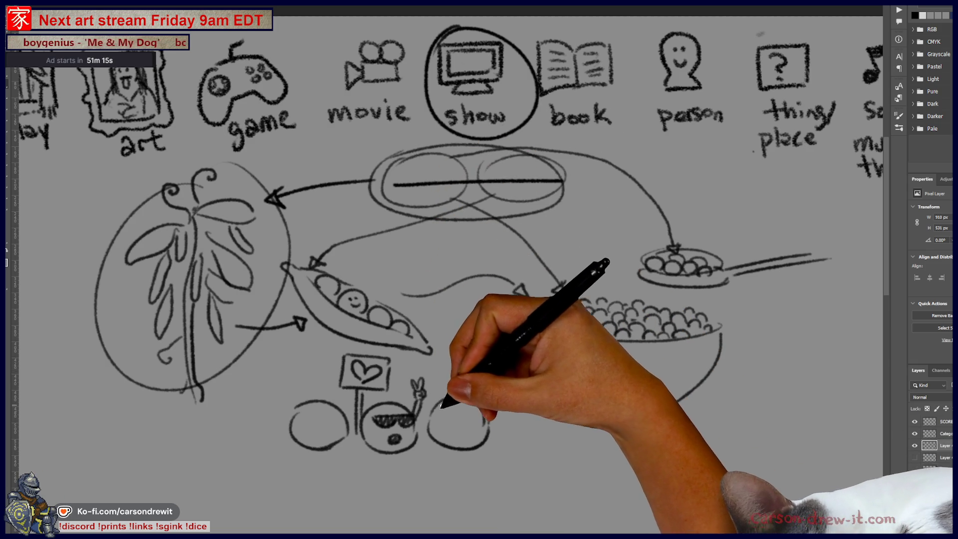
{"action": "scroll", "coordinate": [481, 396], "scroll_direction": "up", "scroll_amount": 3}
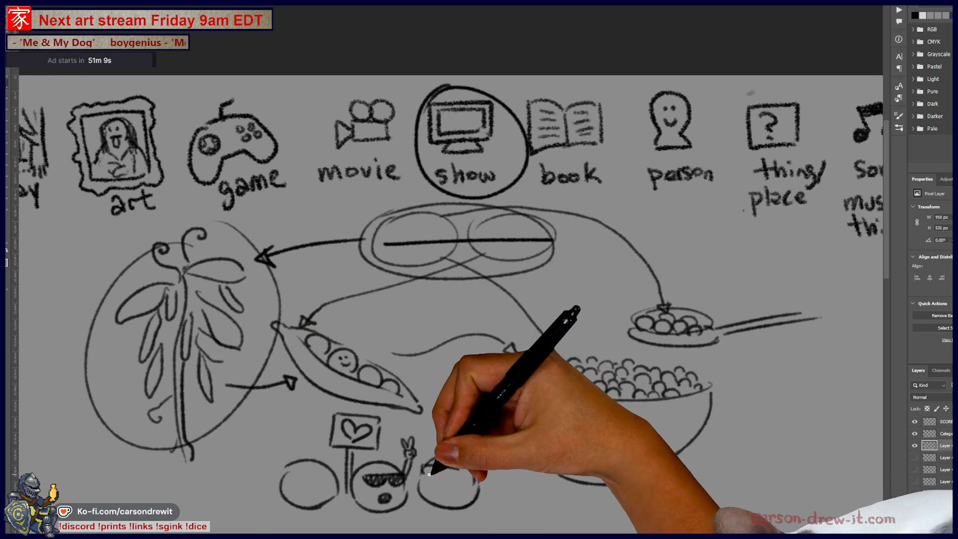
Step: Replace a stray arc in the right bottom circle with an open box shape above the right circle
{"action": "key", "text": "ctrl"}
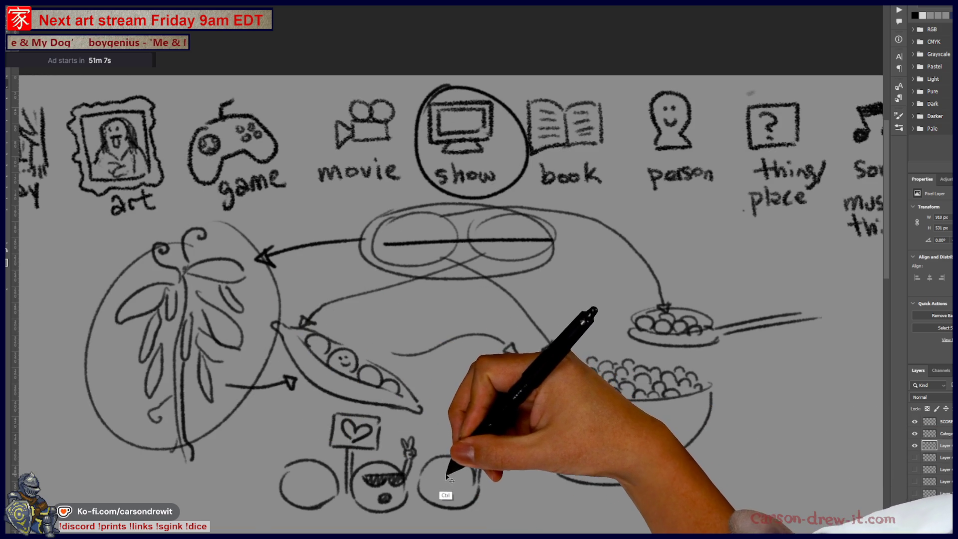
{"action": "left_click_drag", "start_coordinate": [429, 493], "coordinate": [444, 492]}
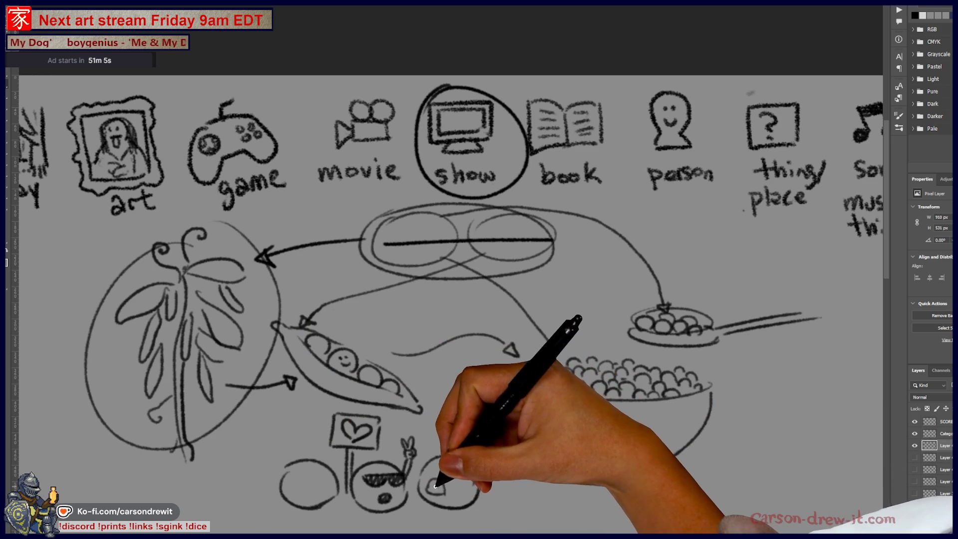
{"action": "key", "text": "ctrl+z"}
{"action": "left_click_drag", "start_coordinate": [472, 417], "coordinate": [501, 428]}
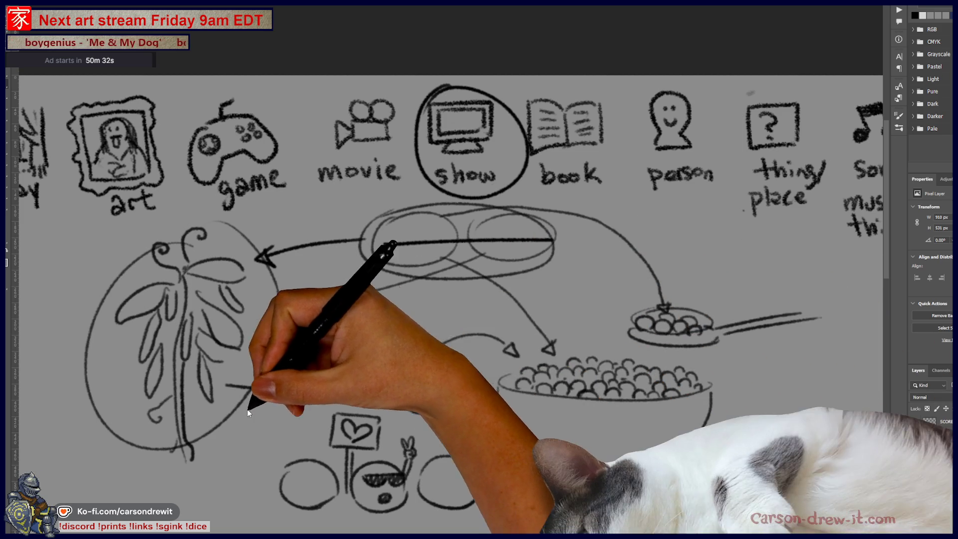
{"action": "mouse_move", "coordinate": [439, 391]}
{"action": "left_mouse_down"}
{"action": "mouse_move", "coordinate": [481, 374]}
{"action": "mouse_move", "coordinate": [453, 369]}
{"action": "left_mouse_up"}
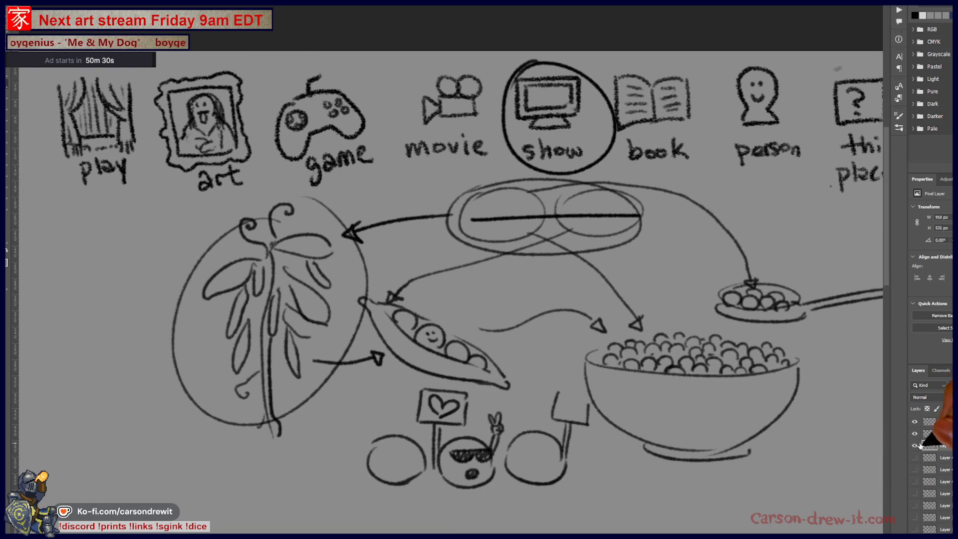
Step: Hide the peas-and-bowl, scared ghost and gift-giving sketch layers, then select the SCORE layer
{"action": "left_click", "coordinate": [915, 445]}
{"action": "left_click", "coordinate": [916, 457]}
{"action": "left_click", "coordinate": [916, 458]}
{"action": "left_click", "coordinate": [915, 470]}
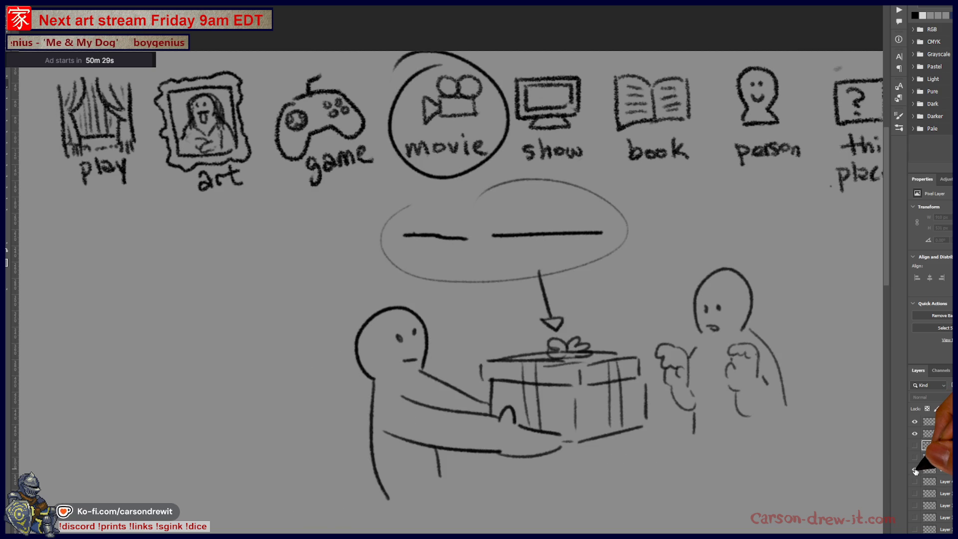
{"action": "left_click", "coordinate": [916, 470]}
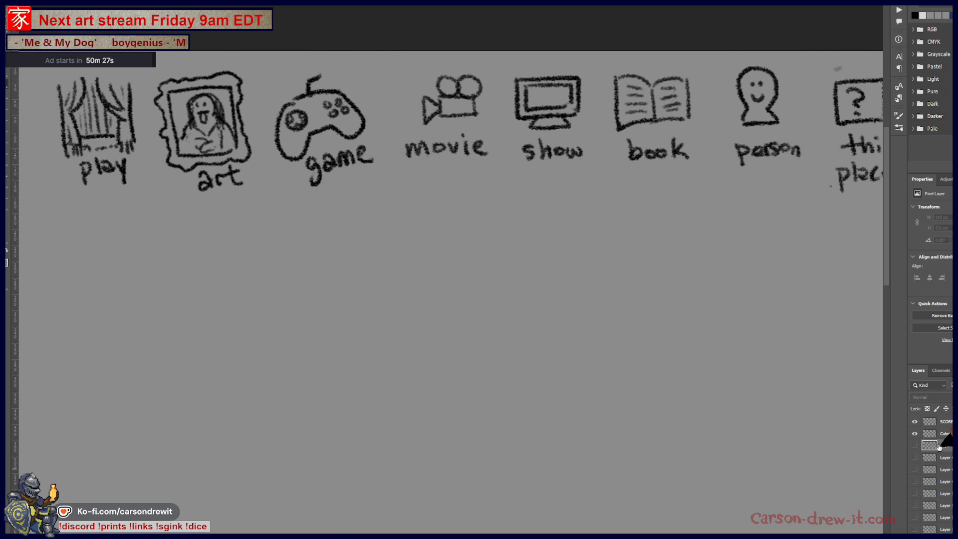
{"action": "left_click", "coordinate": [929, 421]}
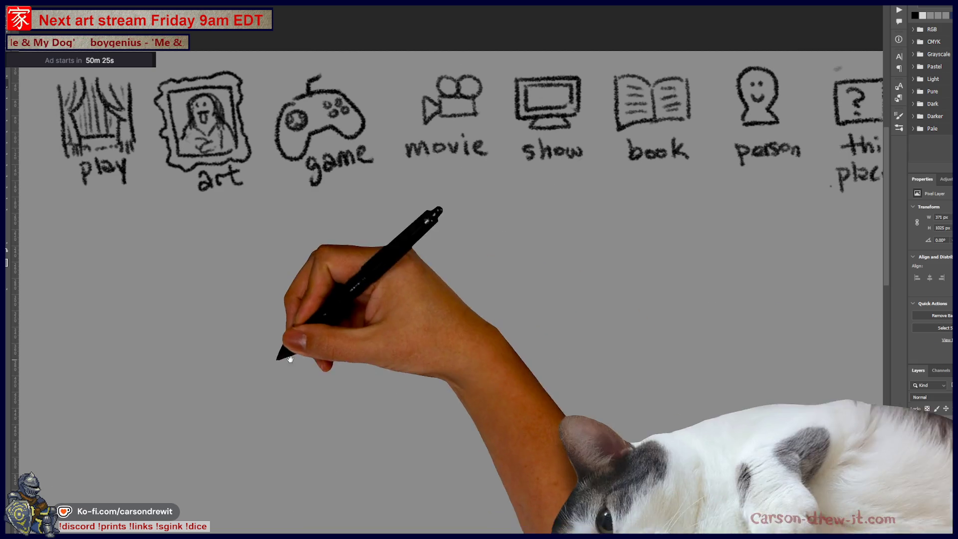
Step: Add a fourth tally mark to a viewer's score in the SCORES list
{"action": "scroll", "coordinate": [449, 295], "scroll_direction": "left", "scroll_amount": 10}
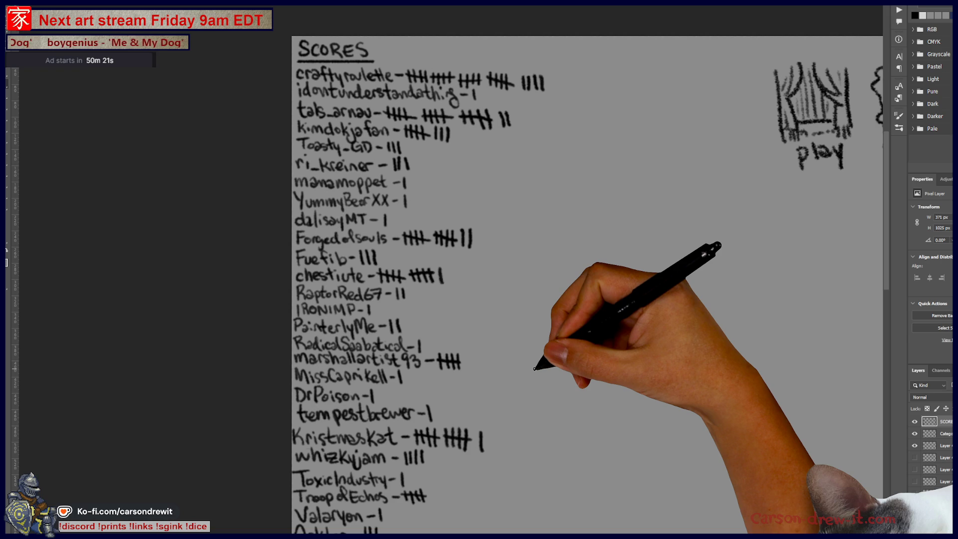
{"action": "mouse_move", "coordinate": [466, 442]}
{"action": "left_mouse_down"}
{"action": "mouse_move", "coordinate": [529, 180]}
{"action": "mouse_move", "coordinate": [520, 166]}
{"action": "left_mouse_up"}
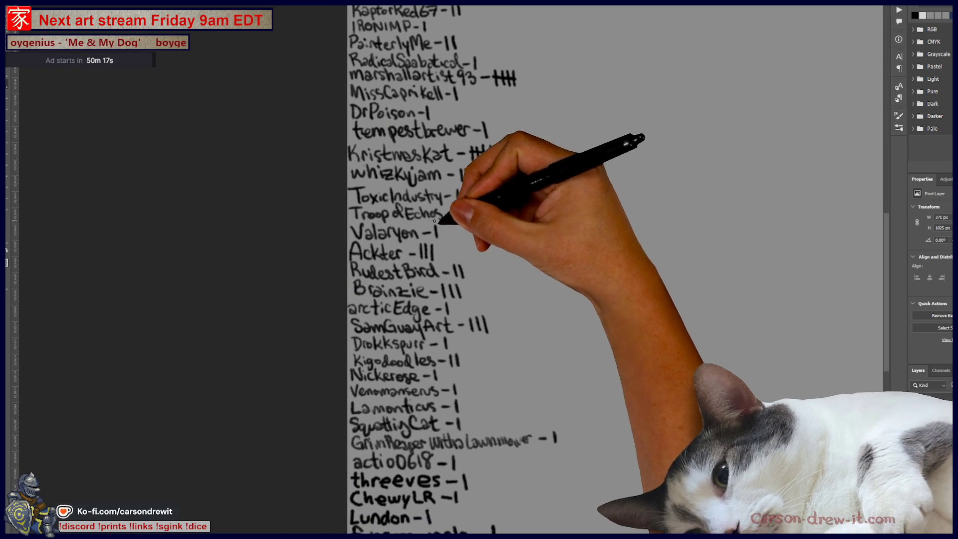
{"action": "left_click_drag", "start_coordinate": [438, 245], "coordinate": [439, 258]}
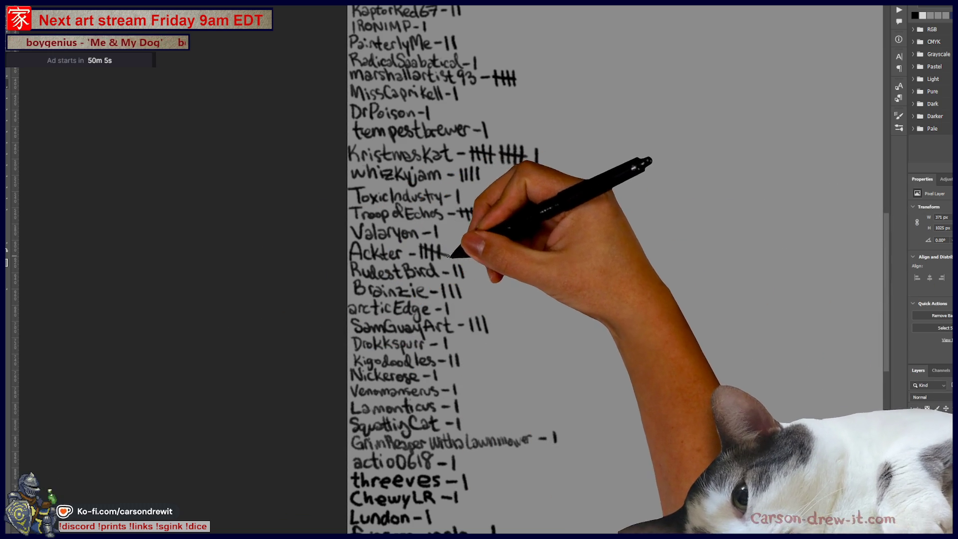
Step: Write a new viewer entry with a score of 1 at the bottom of the list
{"action": "mouse_move", "coordinate": [515, 474]}
{"action": "left_mouse_down"}
{"action": "mouse_move", "coordinate": [530, 220]}
{"action": "mouse_move", "coordinate": [542, 271]}
{"action": "left_mouse_up"}
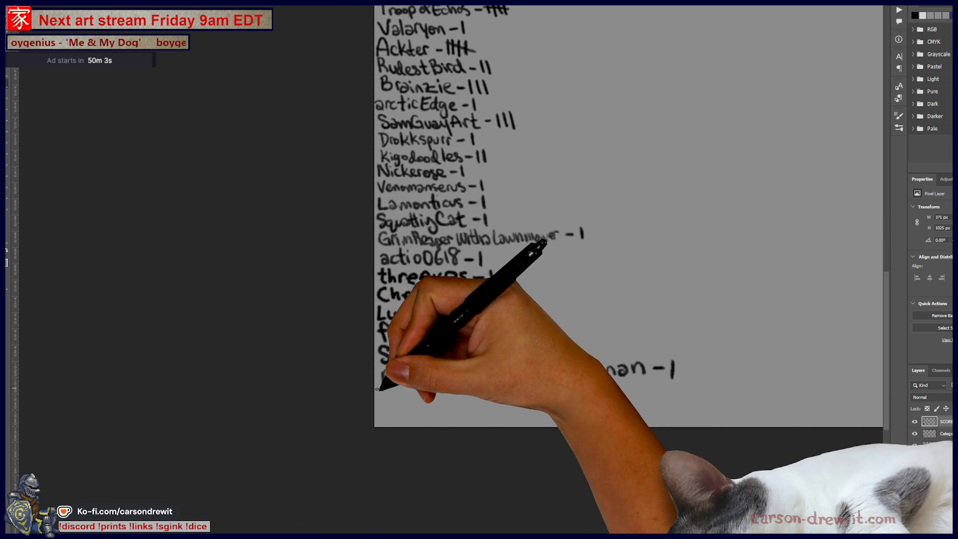
{"action": "mouse_move", "coordinate": [385, 384]}
{"action": "left_mouse_down"}
{"action": "mouse_move", "coordinate": [435, 394]}
{"action": "mouse_move", "coordinate": [501, 385]}
{"action": "mouse_move", "coordinate": [562, 402]}
{"action": "left_mouse_up"}
{"action": "mouse_move", "coordinate": [614, 372]}
{"action": "left_mouse_down"}
{"action": "mouse_move", "coordinate": [661, 370]}
{"action": "mouse_move", "coordinate": [672, 379]}
{"action": "left_mouse_up"}
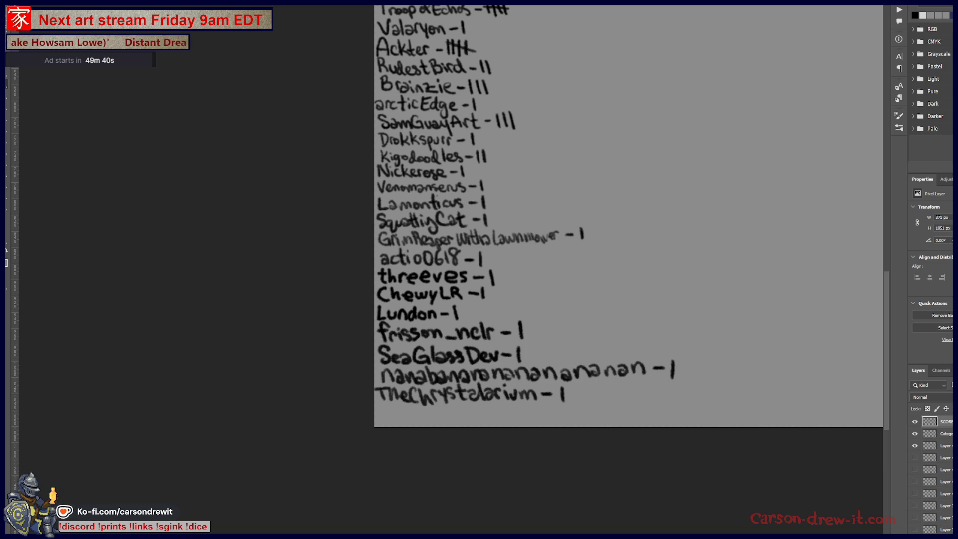
{"action": "scroll", "coordinate": [265, 341], "scroll_direction": "down", "scroll_amount": 3}
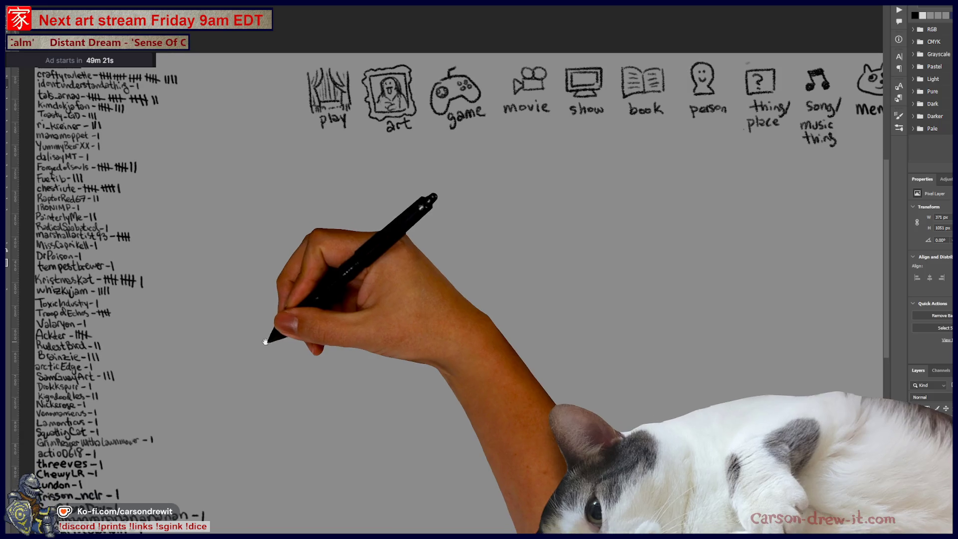
Step: Go back to the mermaid illustration and frame the creature's torso in view
{"action": "scroll", "coordinate": [479, 290], "scroll_direction": "left", "scroll_amount": 3}
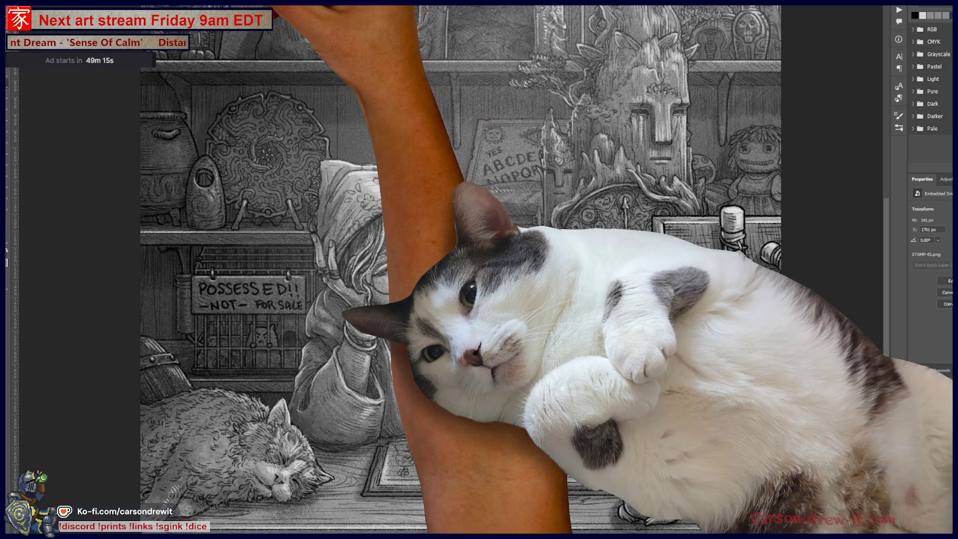
{"action": "scroll", "coordinate": [479, 270], "scroll_direction": "down", "scroll_amount": 3}
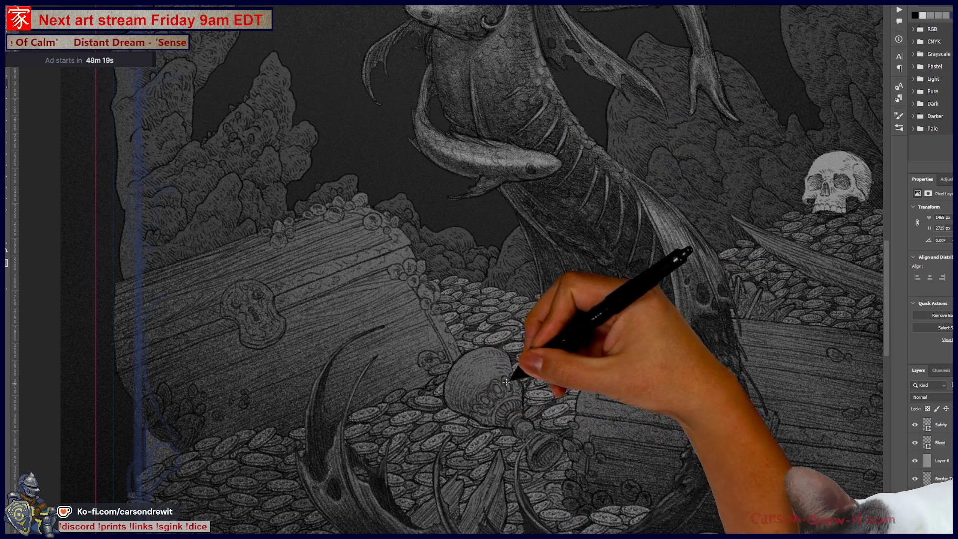
{"action": "mouse_move", "coordinate": [619, 431]}
{"action": "left_mouse_down"}
{"action": "mouse_move", "coordinate": [651, 326]}
{"action": "mouse_move", "coordinate": [594, 390]}
{"action": "mouse_move", "coordinate": [581, 381]}
{"action": "mouse_move", "coordinate": [557, 469]}
{"action": "left_mouse_up"}
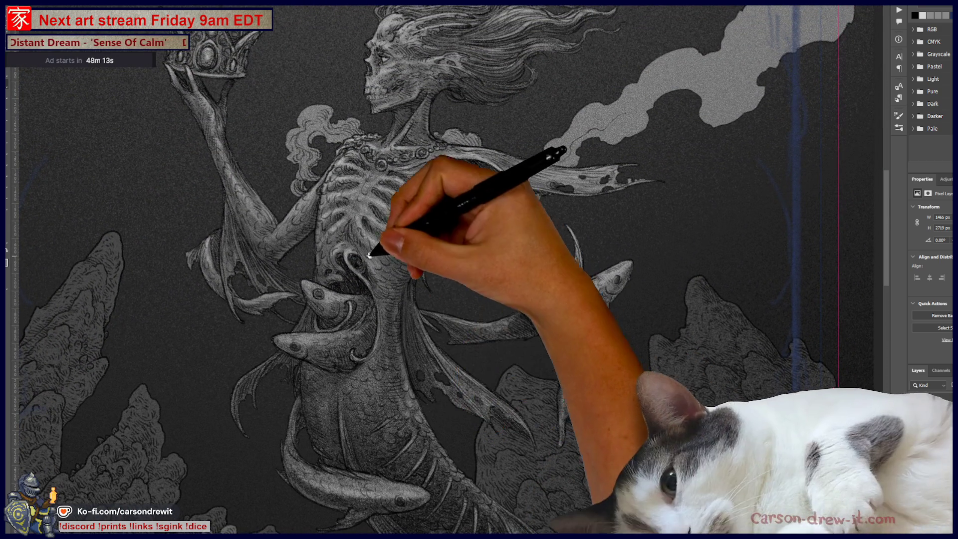
{"action": "left_click_drag", "start_coordinate": [431, 446], "coordinate": [471, 460]}
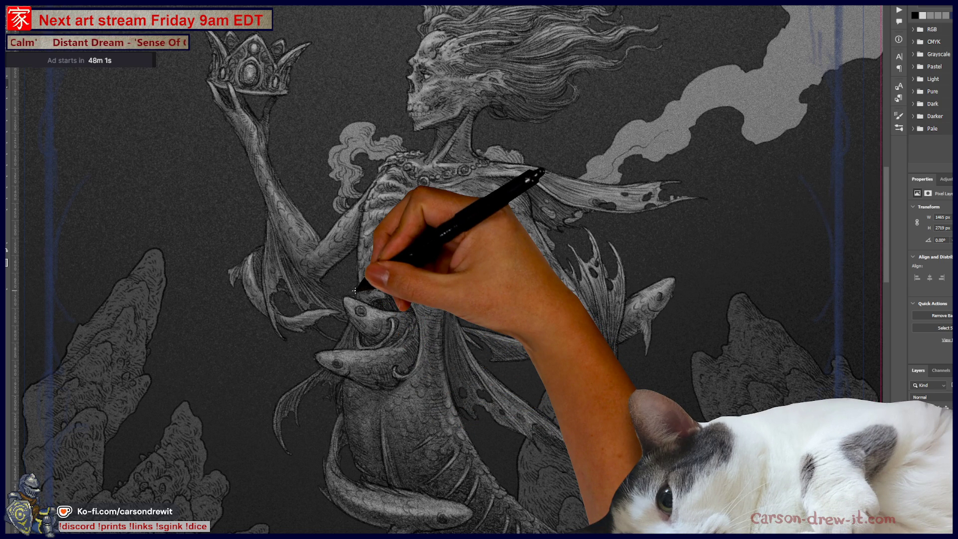
{"action": "key", "text": "F5"}
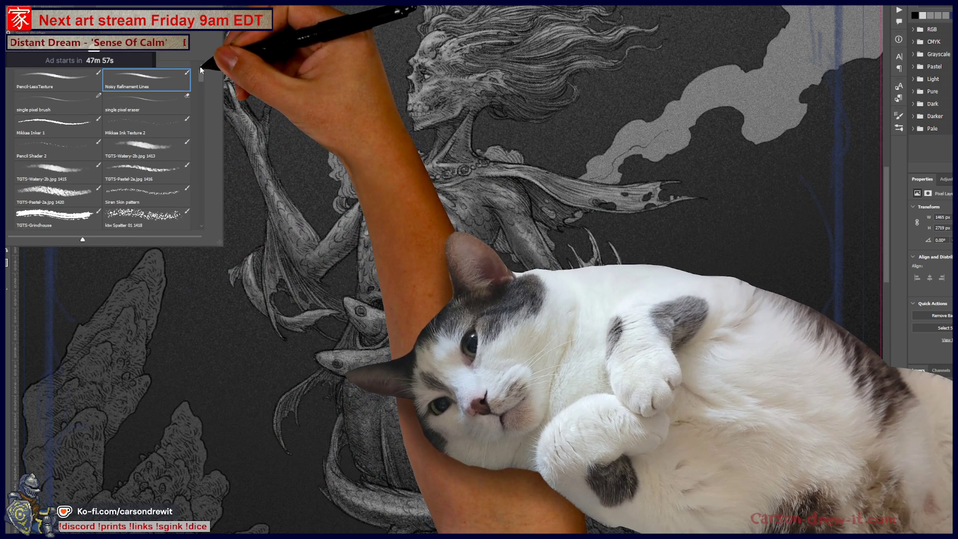
Step: Pick the Pencil brush preset and zoom out to show the whole mermaid artwork
{"action": "scroll", "coordinate": [199, 67], "scroll_direction": "up", "scroll_amount": 1}
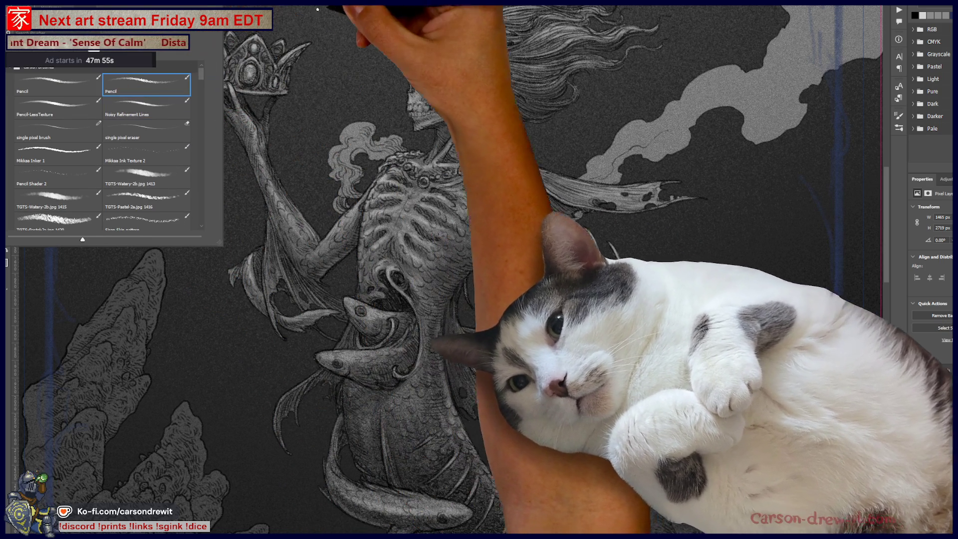
{"action": "key", "text": "F5"}
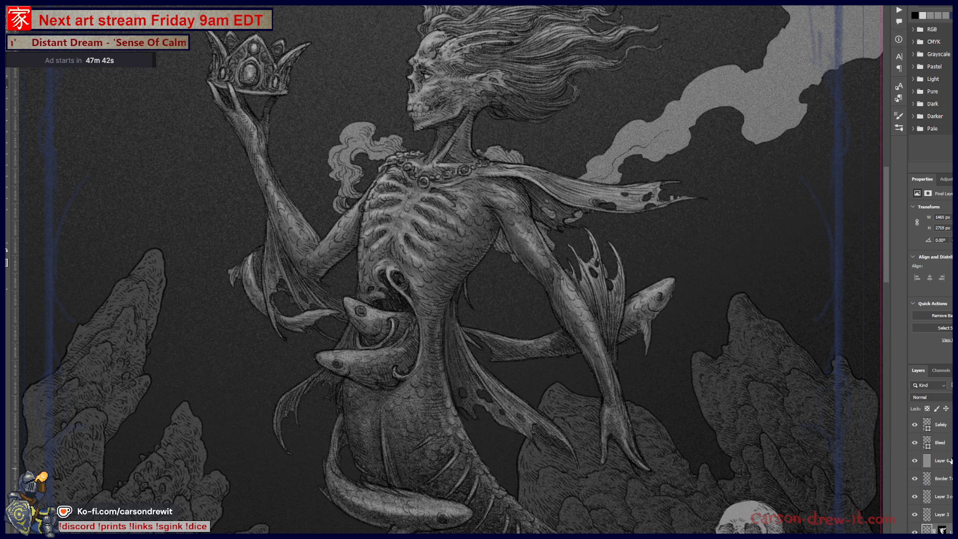
{"action": "scroll", "coordinate": [524, 285], "scroll_direction": "down", "scroll_amount": 5}
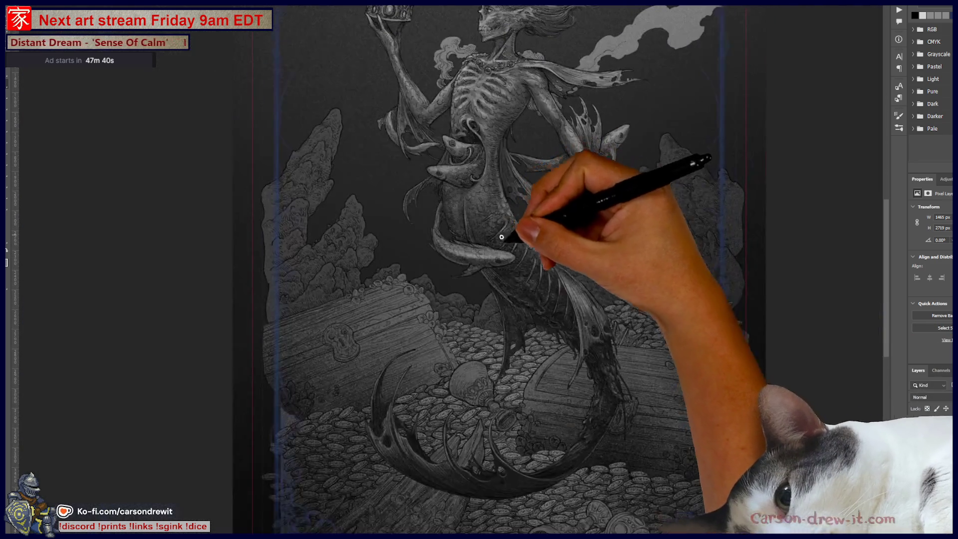
{"action": "mouse_move", "coordinate": [501, 237]}
{"action": "left_mouse_down"}
{"action": "mouse_move", "coordinate": [583, 338]}
{"action": "mouse_move", "coordinate": [560, 380]}
{"action": "mouse_move", "coordinate": [607, 411]}
{"action": "mouse_move", "coordinate": [594, 392]}
{"action": "left_mouse_up"}
{"action": "scroll", "coordinate": [933, 475], "scroll_direction": "down", "scroll_amount": 3}
{"action": "scroll", "coordinate": [916, 483], "scroll_direction": "down", "scroll_amount": 3}
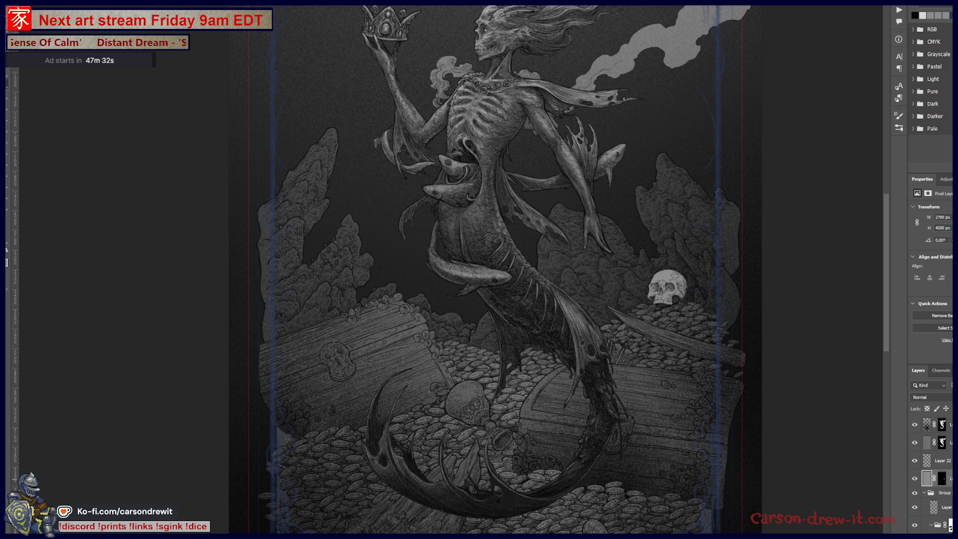
Step: Create a new layer with the copied mask and slightly lower its Hue/Saturation lightness
{"action": "key", "text": "ctrl+shift+alt+n"}
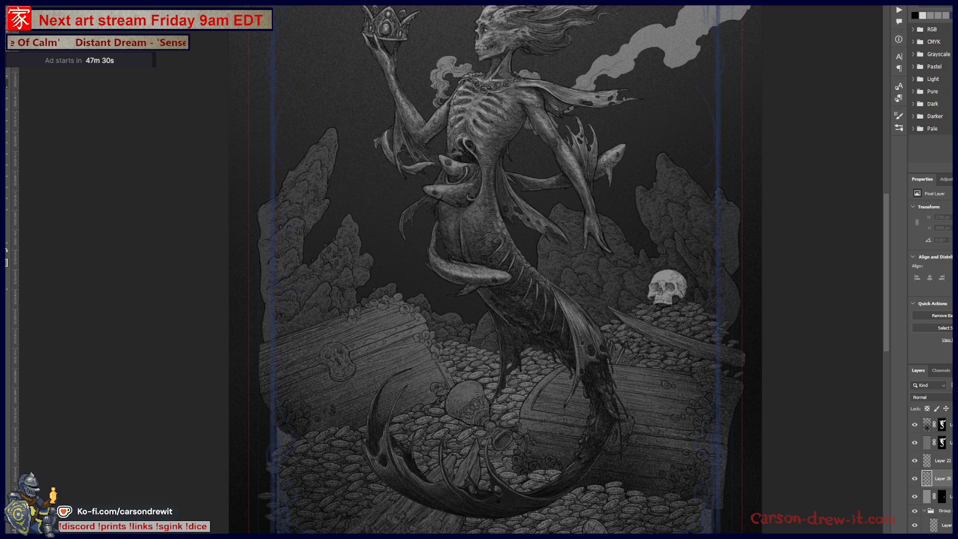
{"action": "left_click_drag", "start_coordinate": [943, 501], "coordinate": [943, 479]}
{"action": "key", "text": "ctrl+u"}
{"action": "left_click_drag", "start_coordinate": [894, 283], "coordinate": [879, 287]}
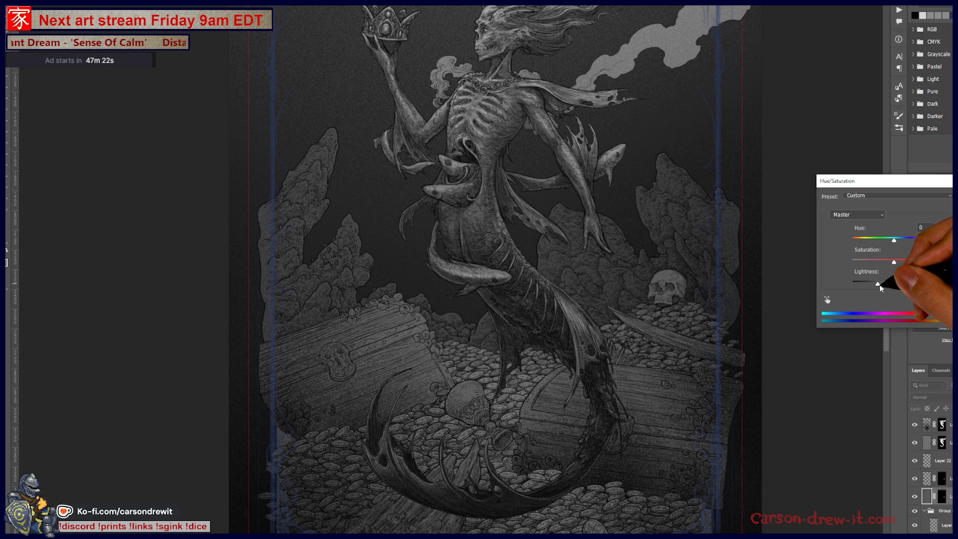
{"action": "key", "text": "Return"}
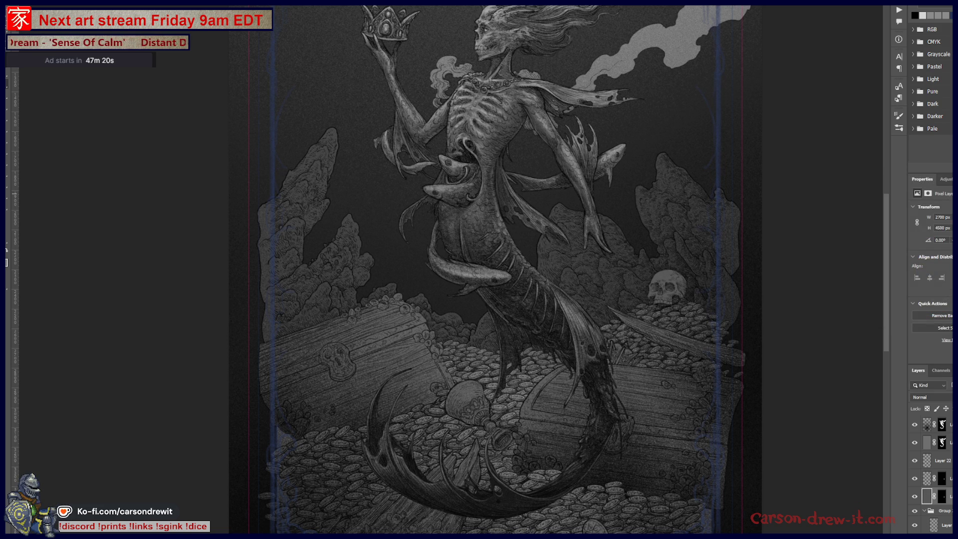
{"action": "mouse_move", "coordinate": [676, 284]}
{"action": "left_mouse_down"}
{"action": "mouse_move", "coordinate": [688, 266]}
{"action": "mouse_move", "coordinate": [678, 337]}
{"action": "left_mouse_up"}
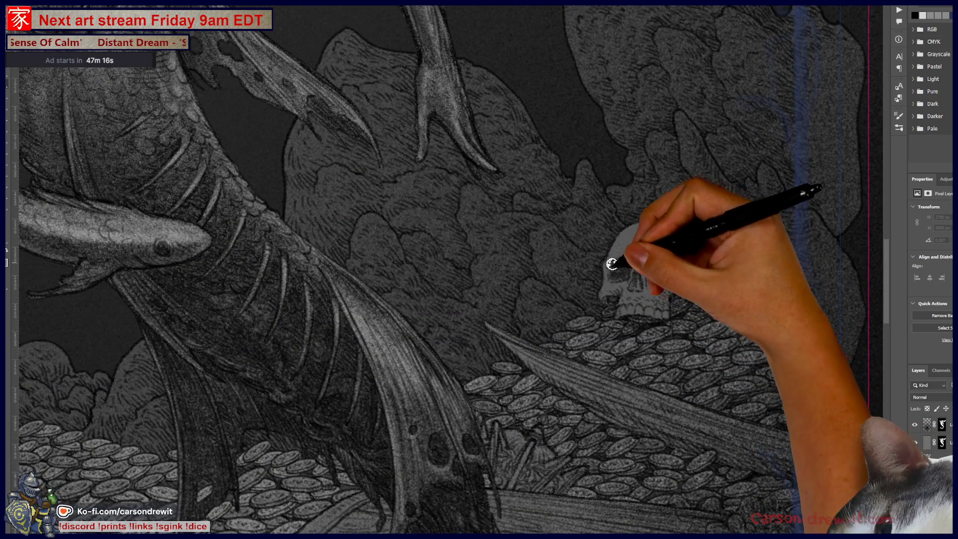
Step: Paint lighter tones over the skull's right side, eye area and lower jaw, undoing one stray stroke
{"action": "mouse_move", "coordinate": [628, 260]}
{"action": "left_mouse_down"}
{"action": "mouse_move", "coordinate": [636, 274]}
{"action": "mouse_move", "coordinate": [667, 269]}
{"action": "mouse_move", "coordinate": [637, 259]}
{"action": "left_mouse_up"}
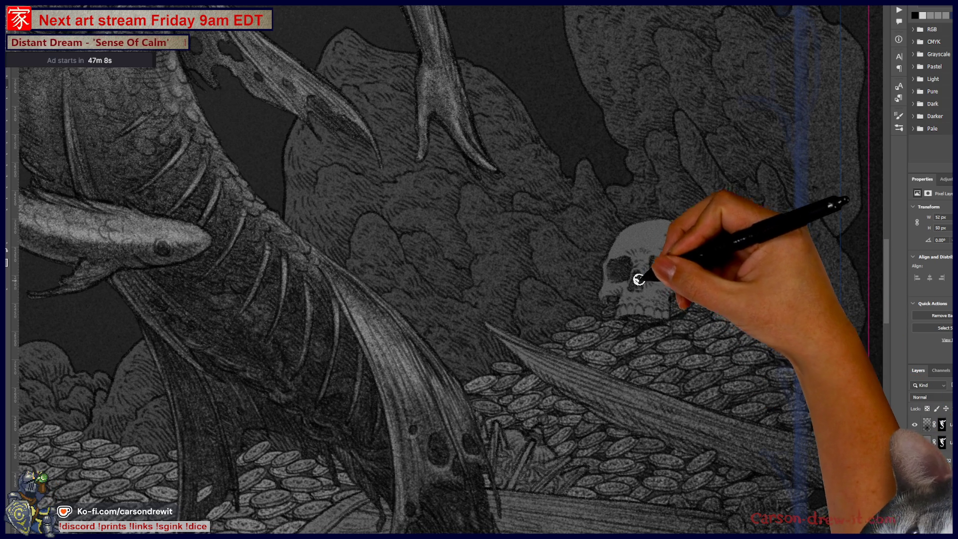
{"action": "left_click_drag", "start_coordinate": [669, 261], "coordinate": [701, 285]}
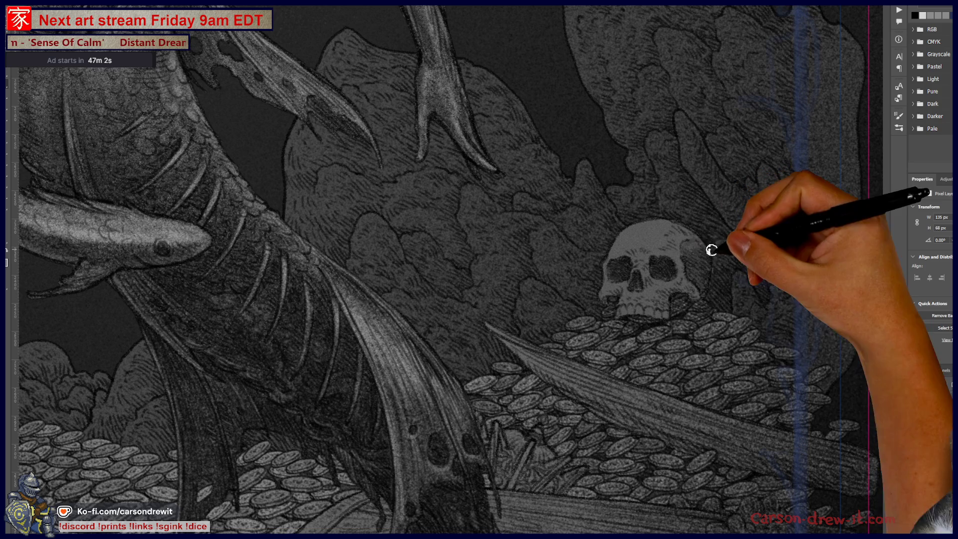
{"action": "left_click_drag", "start_coordinate": [708, 242], "coordinate": [661, 295]}
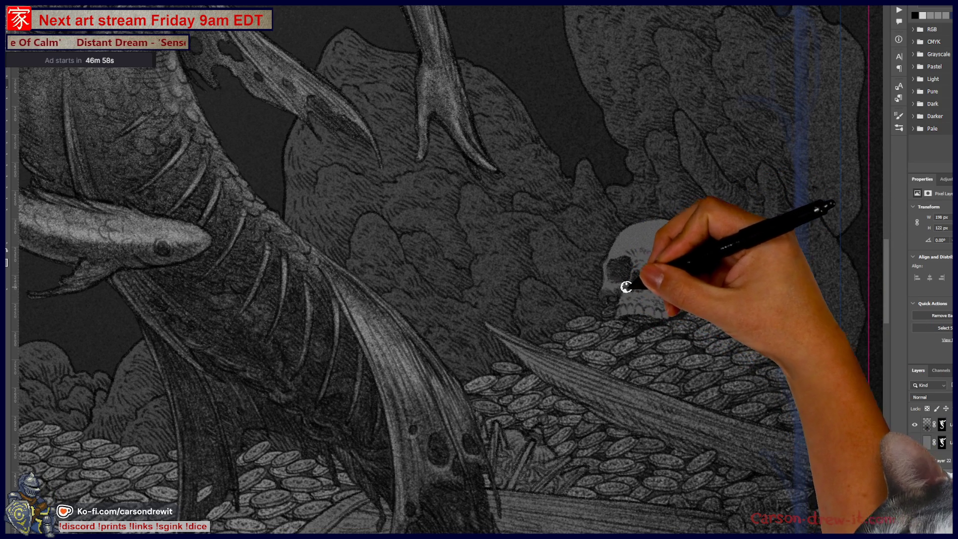
{"action": "left_click_drag", "start_coordinate": [626, 290], "coordinate": [639, 312]}
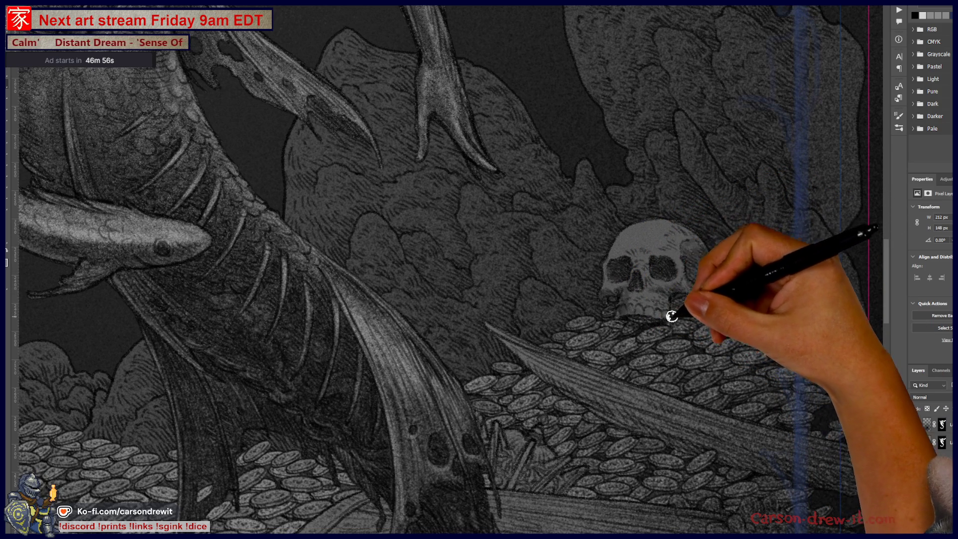
{"action": "key", "text": "ctrl+z"}
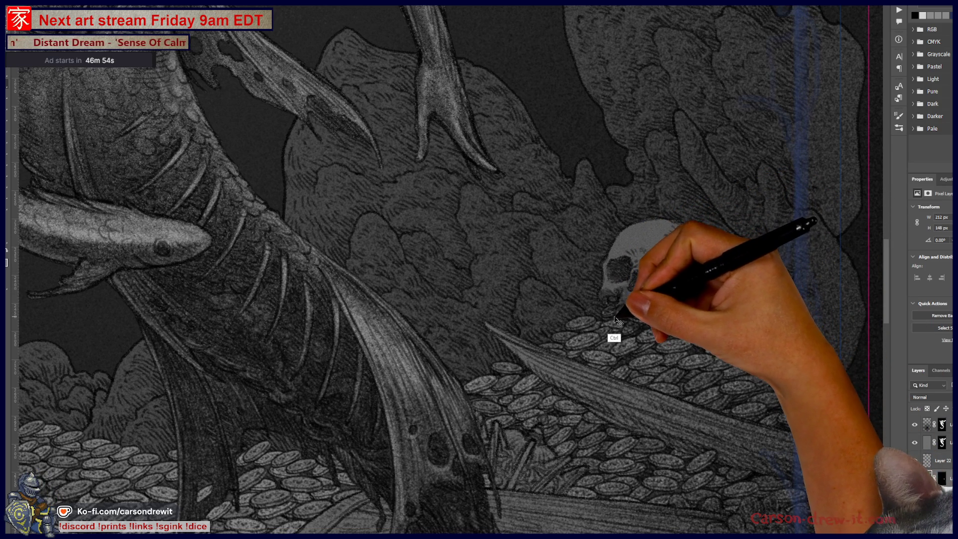
{"action": "left_click_drag", "start_coordinate": [623, 297], "coordinate": [655, 297]}
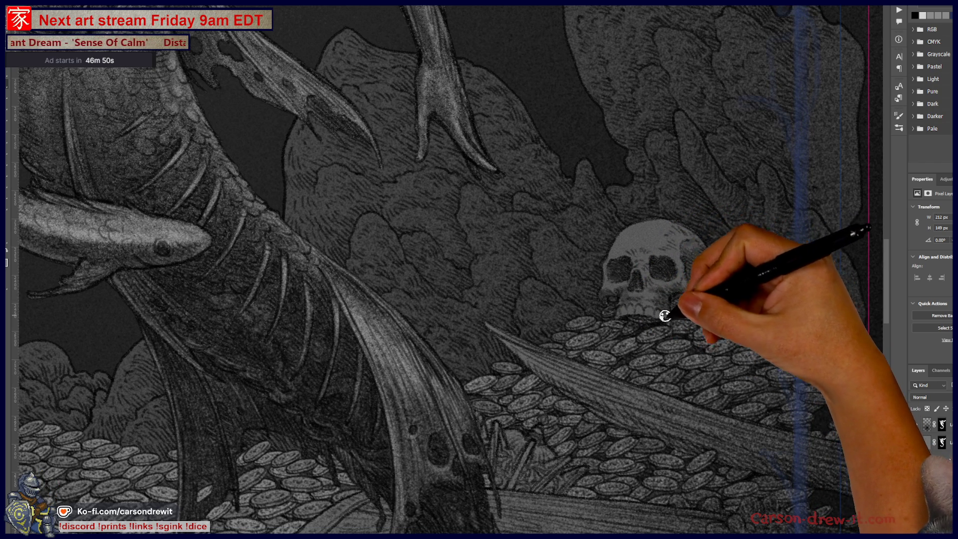
{"action": "left_click_drag", "start_coordinate": [662, 294], "coordinate": [669, 302]}
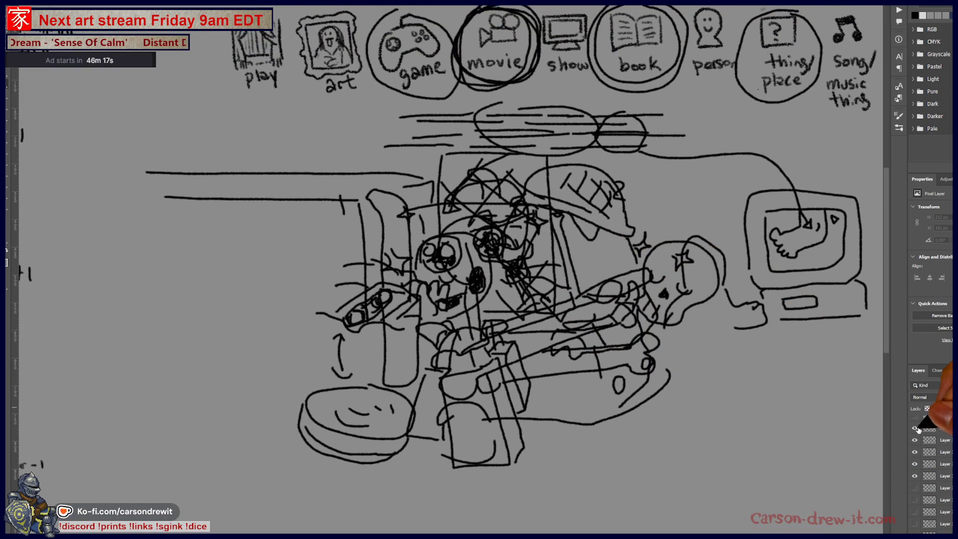
Step: Swap the cluttered sketch for the clean one and draw the seated figure's back and shoulder
{"action": "left_click", "coordinate": [911, 480]}
{"action": "left_click", "coordinate": [915, 465]}
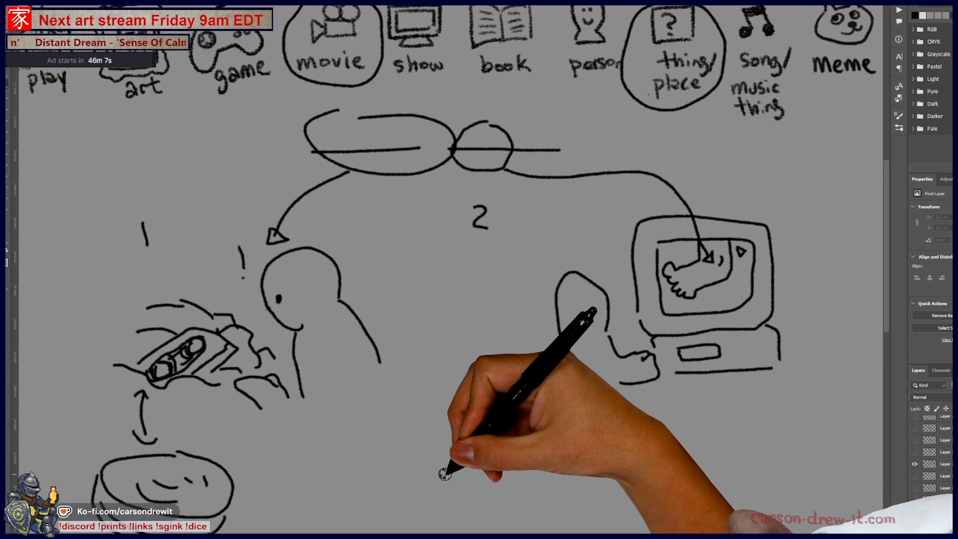
{"action": "left_click_drag", "start_coordinate": [564, 338], "coordinate": [535, 382]}
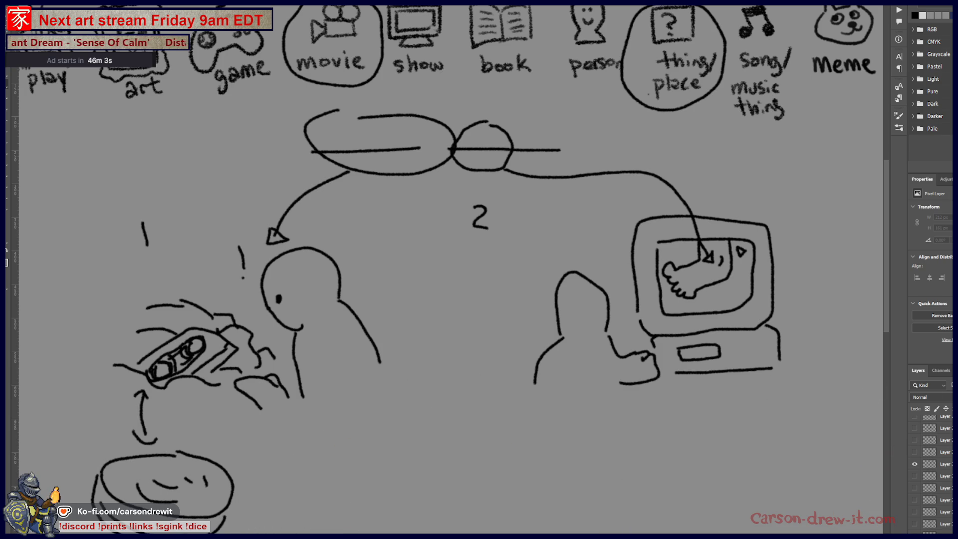
Step: Cycle through the guessing sketch layers, leaving the sea-anemone sketch visible
{"action": "left_click", "coordinate": [915, 488], "text": "alt"}
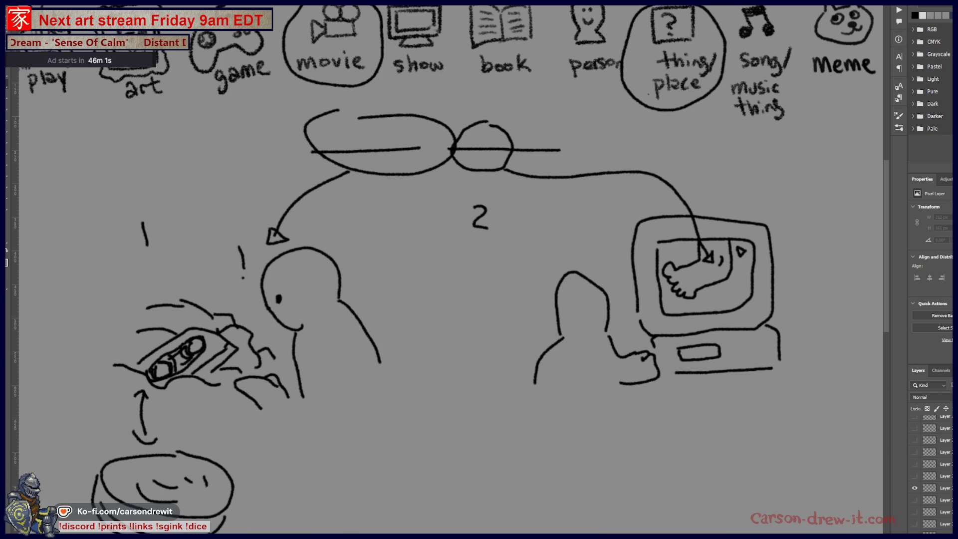
{"action": "left_click", "coordinate": [915, 478], "text": "alt"}
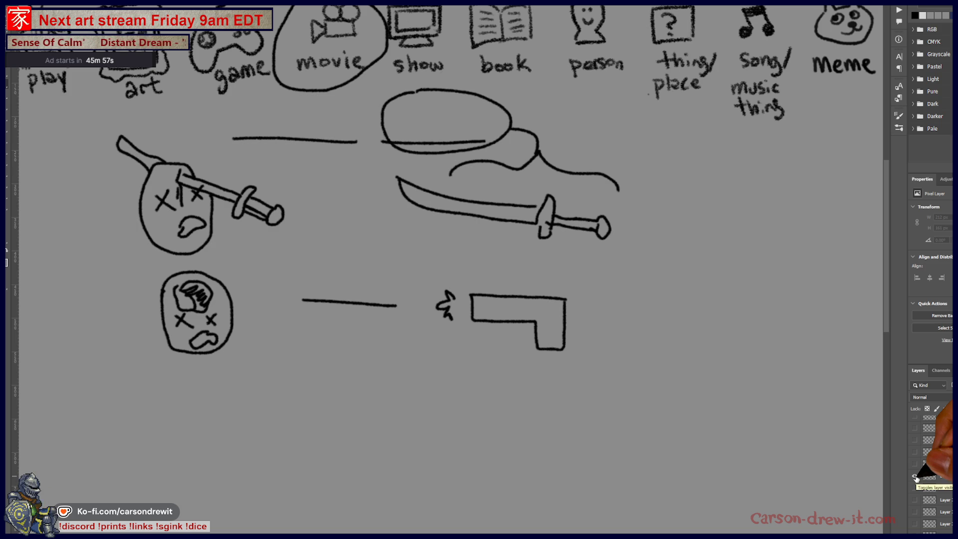
{"action": "left_click", "coordinate": [918, 464], "text": "alt"}
{"action": "left_click", "coordinate": [918, 464]}
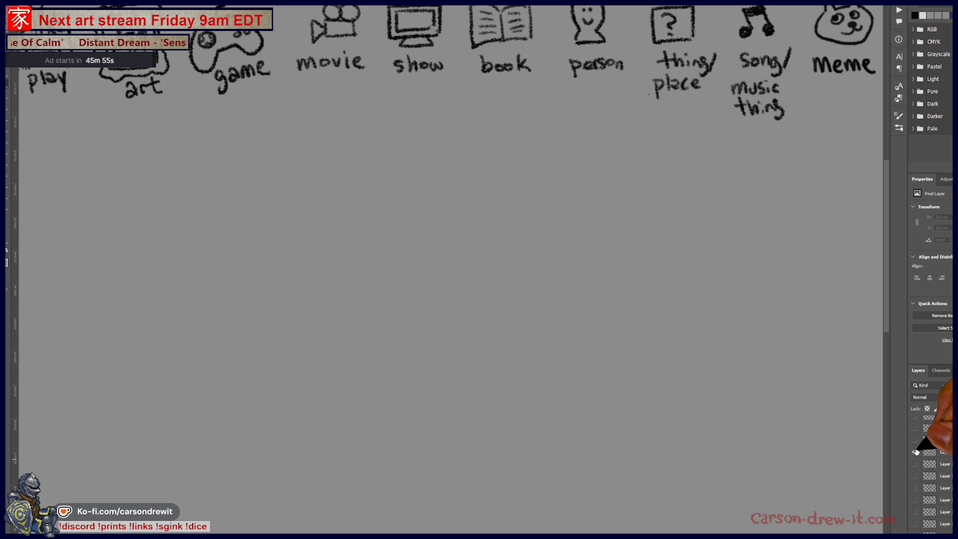
{"action": "left_click", "coordinate": [915, 452]}
{"action": "left_click", "coordinate": [915, 452]}
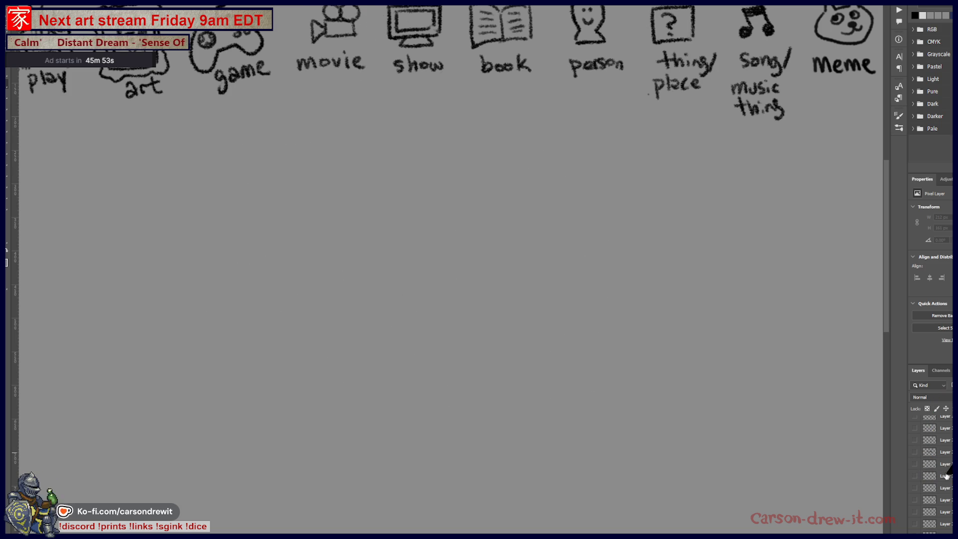
{"action": "left_click", "coordinate": [913, 453]}
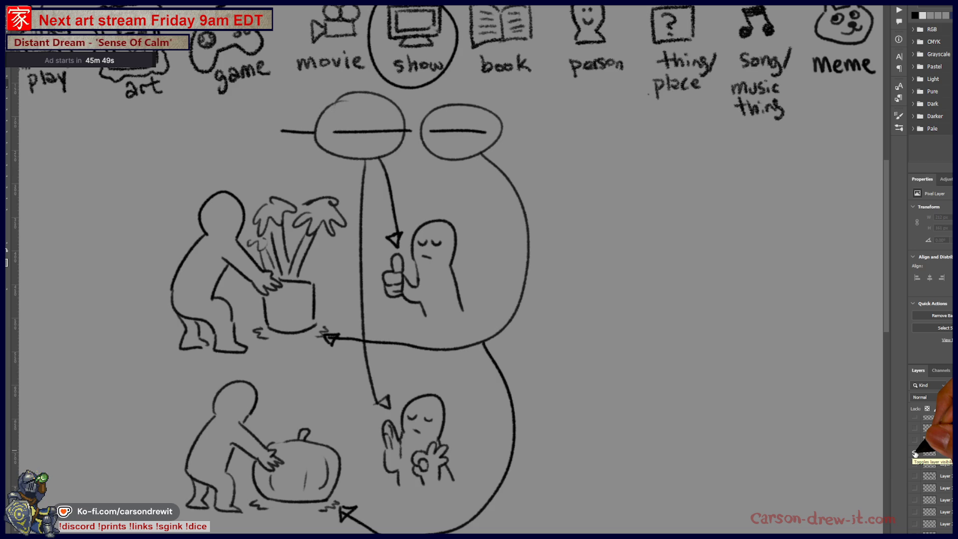
{"action": "left_click", "coordinate": [914, 452]}
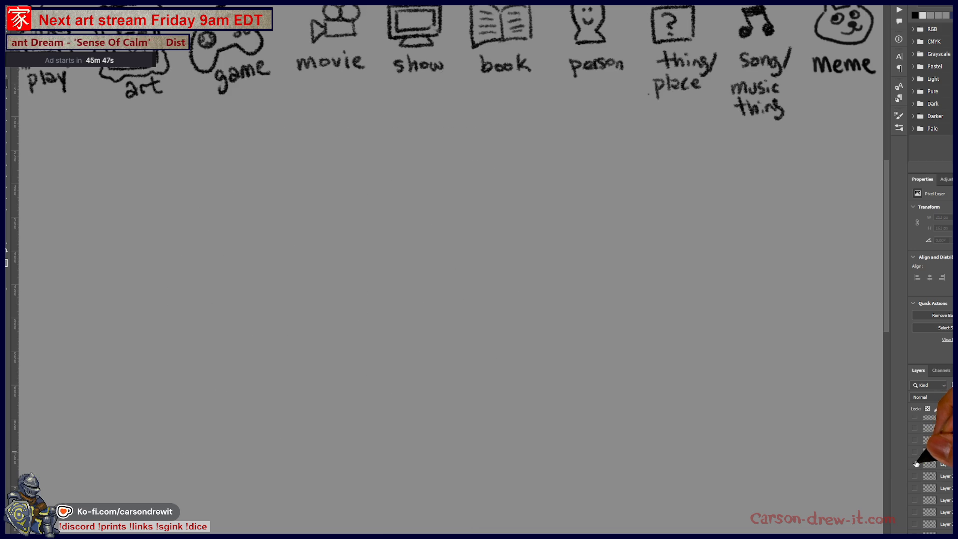
{"action": "left_click", "coordinate": [916, 464]}
{"action": "left_click", "coordinate": [916, 465]}
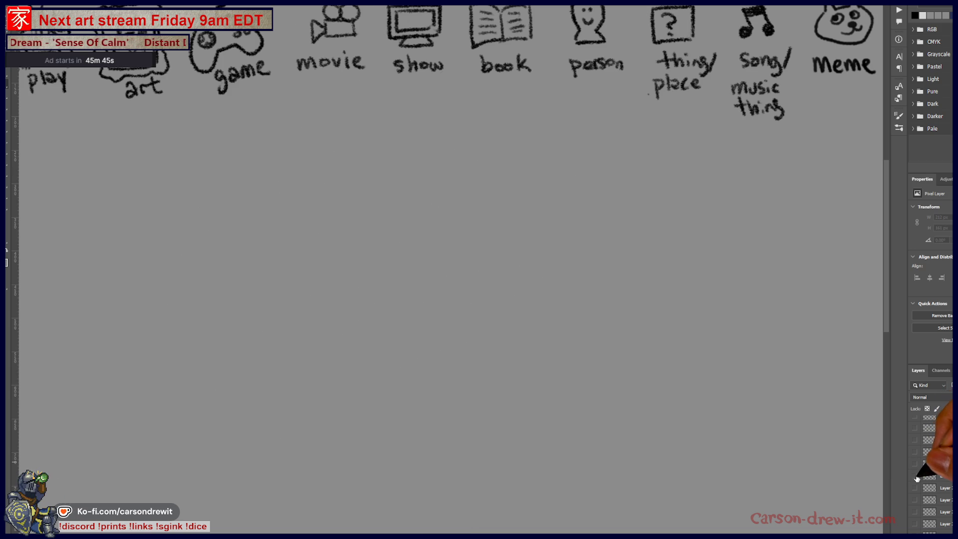
{"action": "left_click", "coordinate": [915, 477]}
{"action": "left_click", "coordinate": [916, 477]}
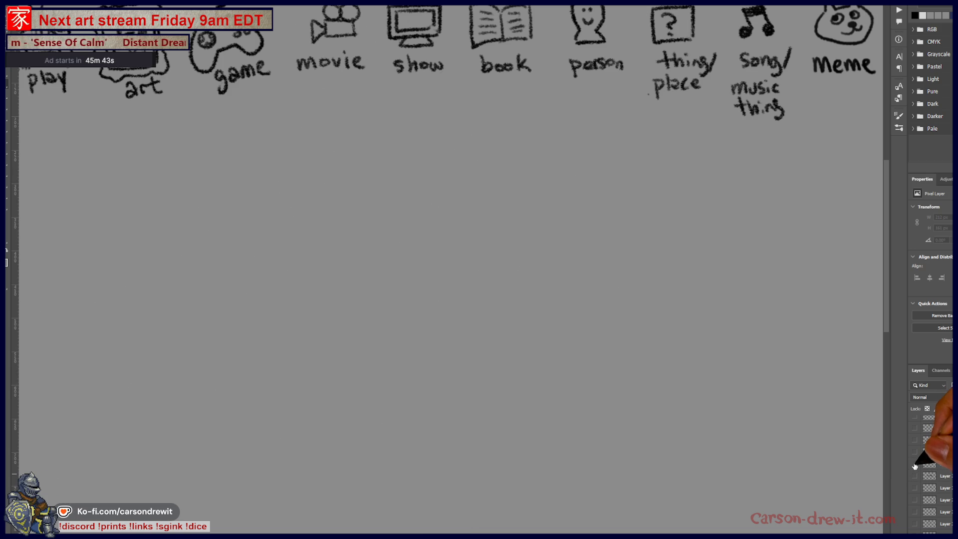
{"action": "left_click", "coordinate": [916, 465]}
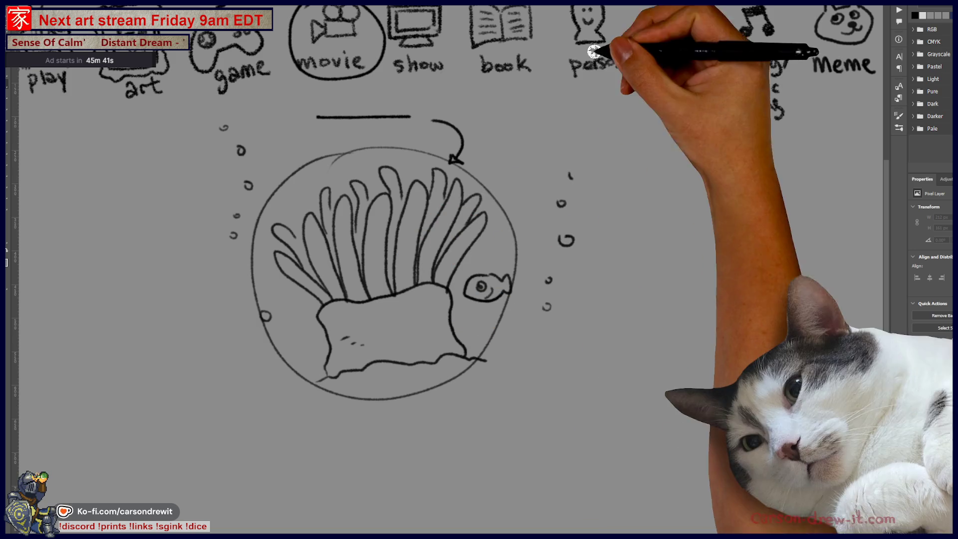
Step: Frame the SCORES header and tally list, open History, and add a tally mark to a player's score
{"action": "left_click_drag", "start_coordinate": [369, 244], "coordinate": [711, 262]}
{"action": "mouse_move", "coordinate": [293, 258]}
{"action": "left_mouse_down"}
{"action": "mouse_move", "coordinate": [413, 252]}
{"action": "mouse_move", "coordinate": [477, 225]}
{"action": "left_mouse_up"}
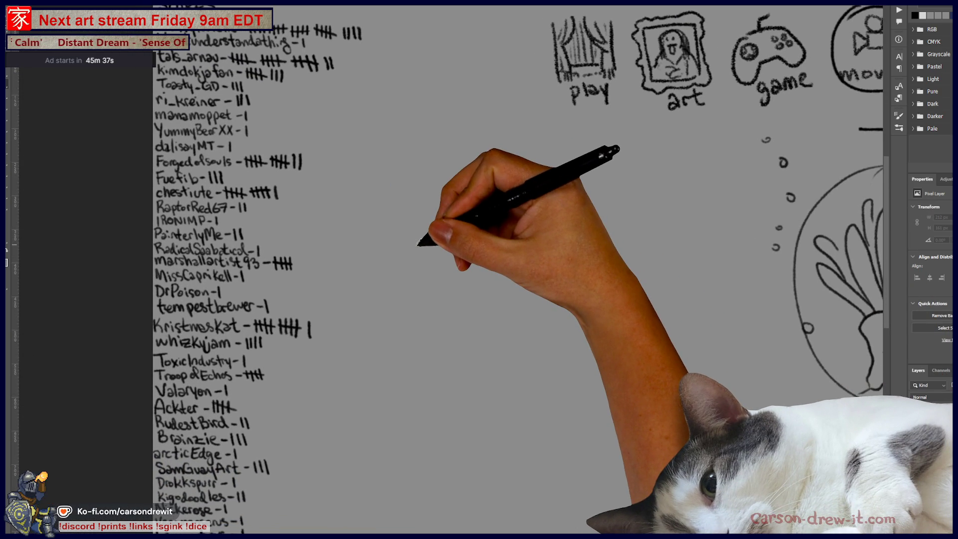
{"action": "mouse_move", "coordinate": [364, 334]}
{"action": "left_mouse_down"}
{"action": "mouse_move", "coordinate": [381, 346]}
{"action": "mouse_move", "coordinate": [321, 392]}
{"action": "mouse_move", "coordinate": [342, 385]}
{"action": "left_mouse_up"}
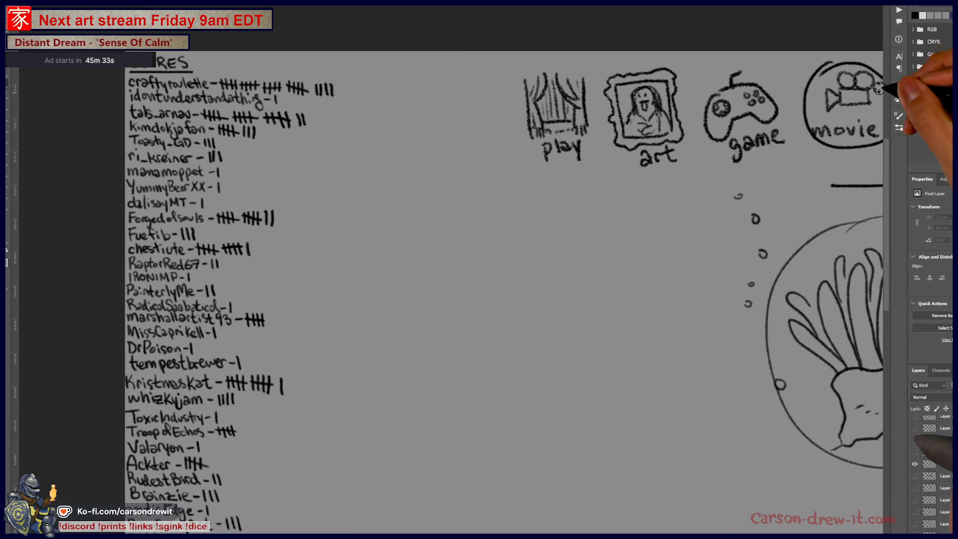
{"action": "left_click", "coordinate": [899, 10]}
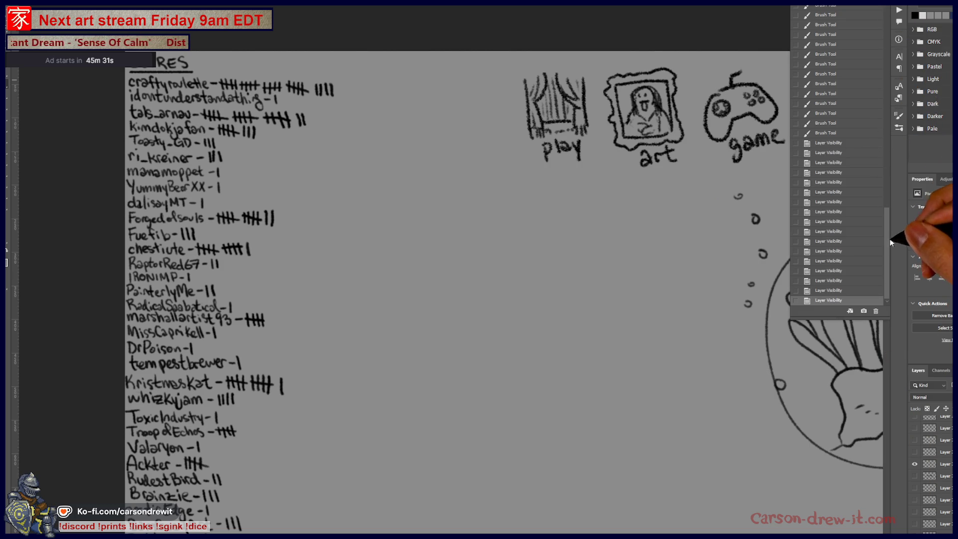
{"action": "left_click_drag", "start_coordinate": [888, 239], "coordinate": [888, 43]}
{"action": "scroll", "coordinate": [285, 314], "scroll_direction": "down", "scroll_amount": 3}
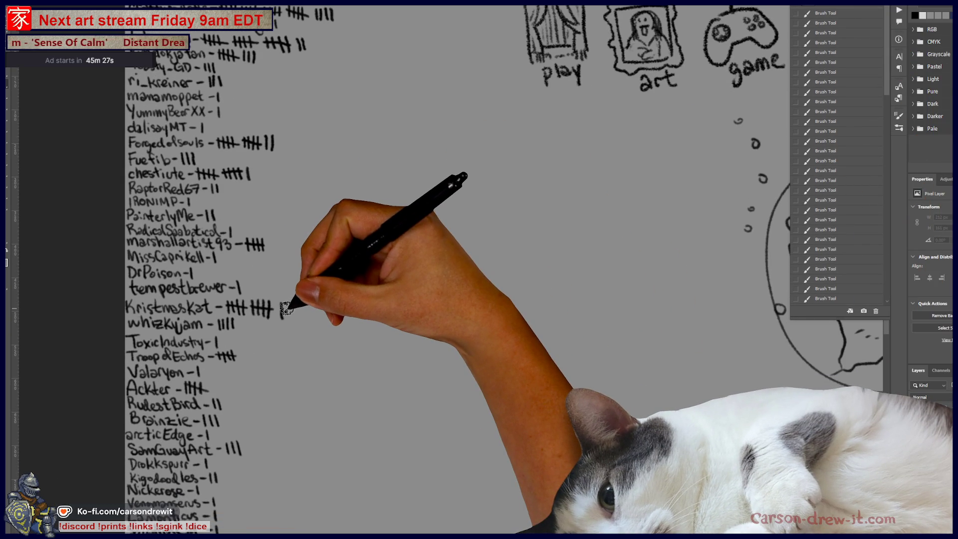
{"action": "left_click_drag", "start_coordinate": [282, 302], "coordinate": [283, 317]}
{"action": "scroll", "coordinate": [268, 284], "scroll_direction": "up", "scroll_amount": 2}
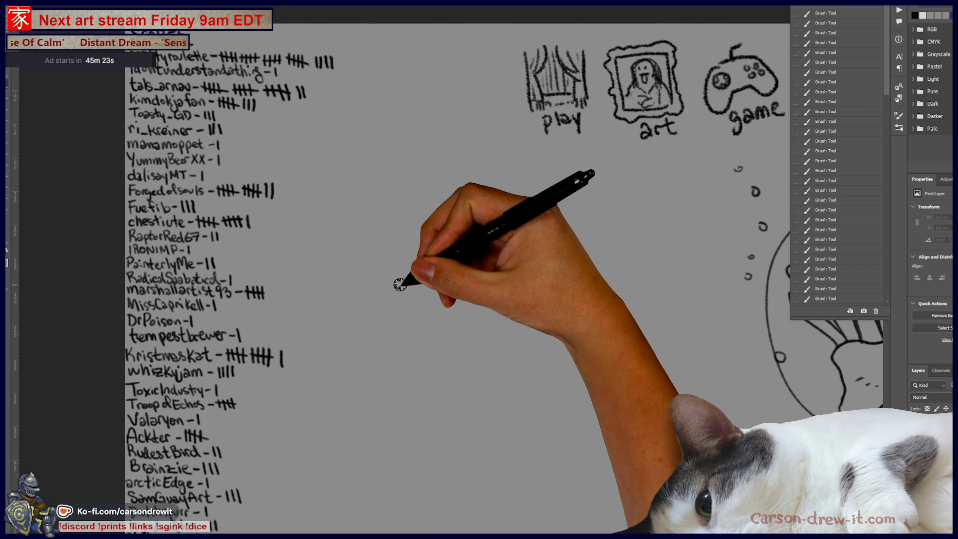
{"action": "scroll", "coordinate": [400, 285], "scroll_direction": "down", "scroll_amount": 10}
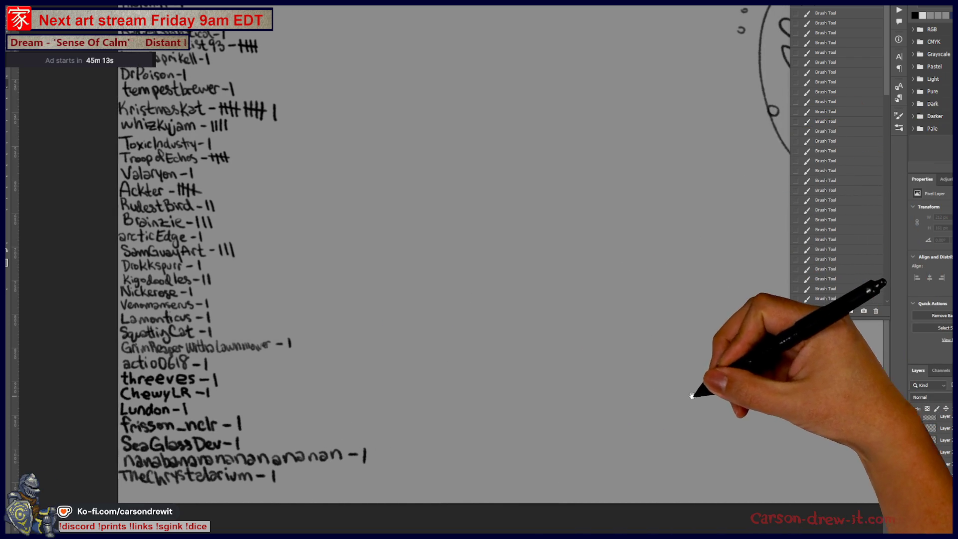
{"action": "scroll", "coordinate": [689, 391], "scroll_direction": "right", "scroll_amount": 10}
{"action": "scroll", "coordinate": [479, 269], "scroll_direction": "up", "scroll_amount": 5}
{"action": "scroll", "coordinate": [479, 270], "scroll_direction": "right", "scroll_amount": 10}
{"action": "scroll", "coordinate": [479, 269], "scroll_direction": "left", "scroll_amount": 5}
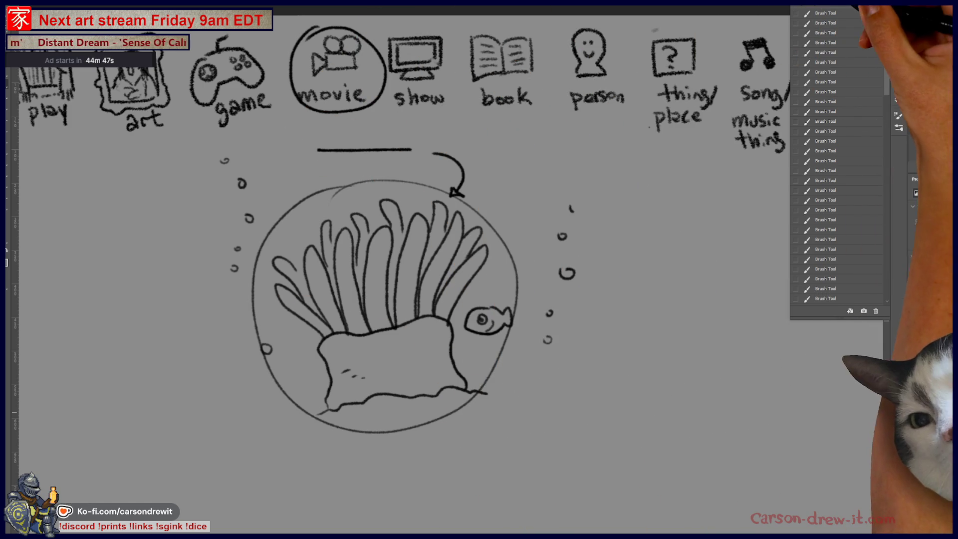
Step: Hide the sea-anemone sketch, select the SCORE layer, and frame the bottom of the tally list
{"action": "left_click", "coordinate": [888, 289]}
{"action": "left_click", "coordinate": [888, 288]}
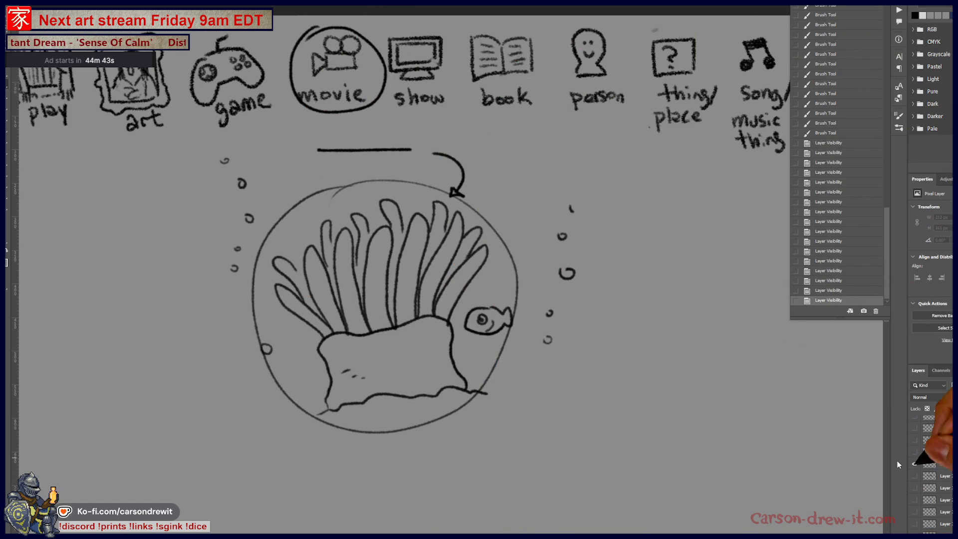
{"action": "left_click", "coordinate": [918, 464]}
{"action": "scroll", "coordinate": [938, 439], "scroll_direction": "up", "scroll_amount": 3}
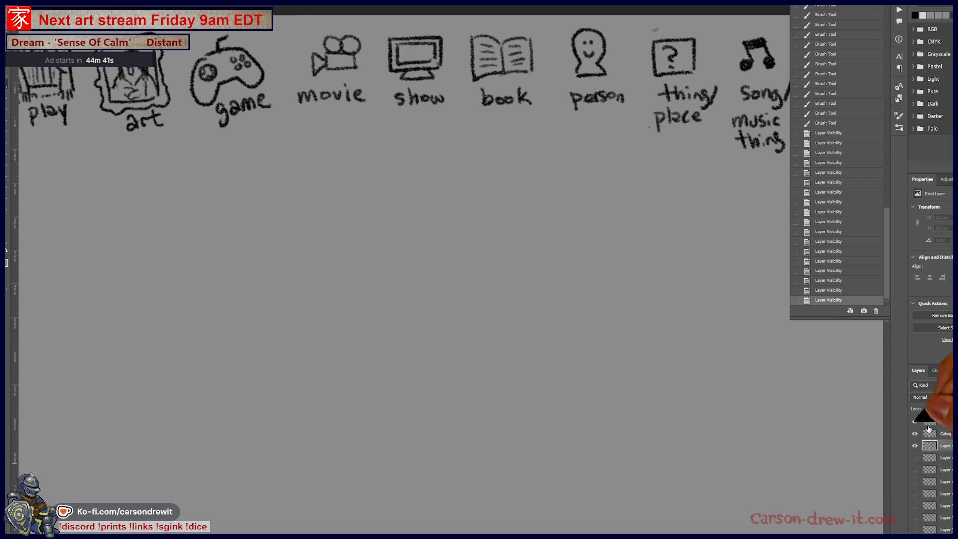
{"action": "left_click", "coordinate": [945, 423]}
{"action": "left_click_drag", "start_coordinate": [184, 388], "coordinate": [334, 387]}
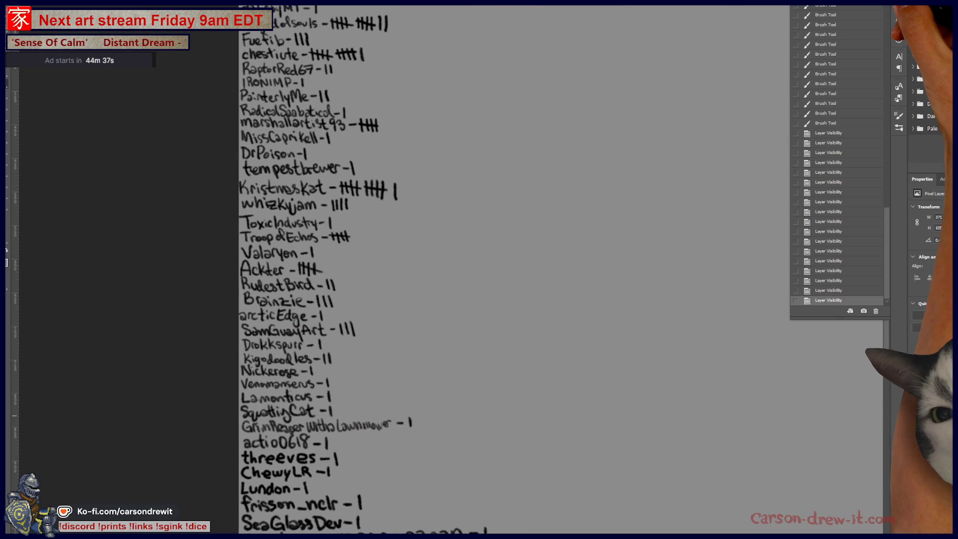
{"action": "left_click_drag", "start_coordinate": [454, 393], "coordinate": [500, 322]}
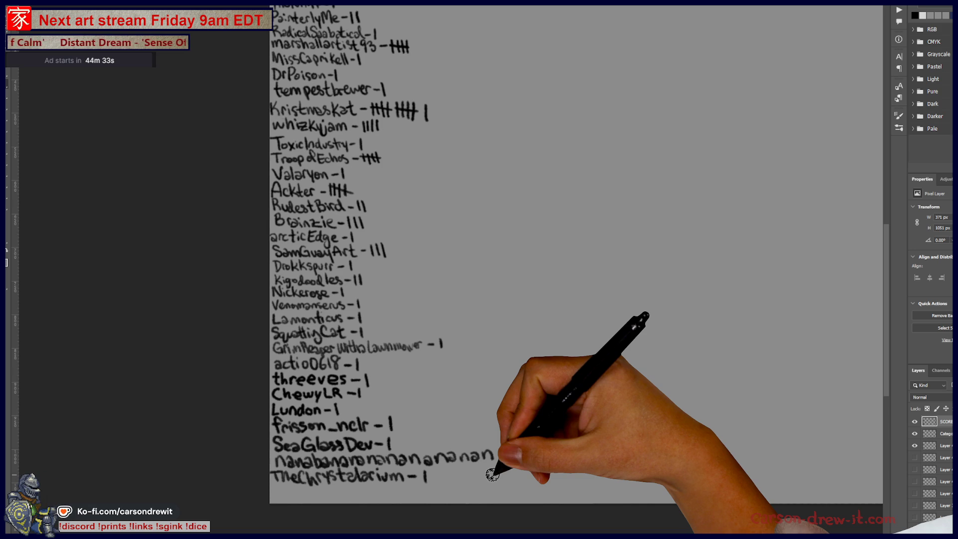
Step: Draw a second tally mark beside a player's name near the bottom of the list
{"action": "key", "text": "F5"}
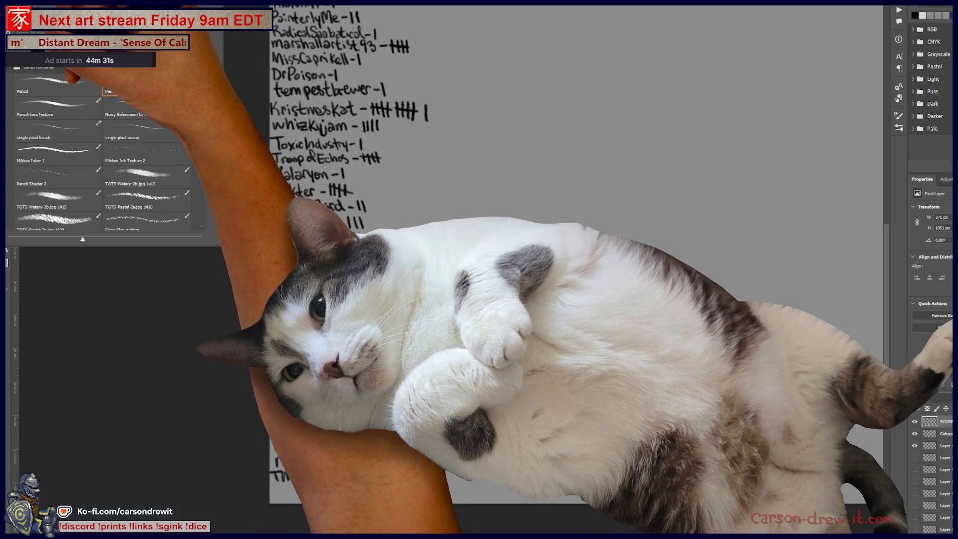
{"action": "key", "text": "F5"}
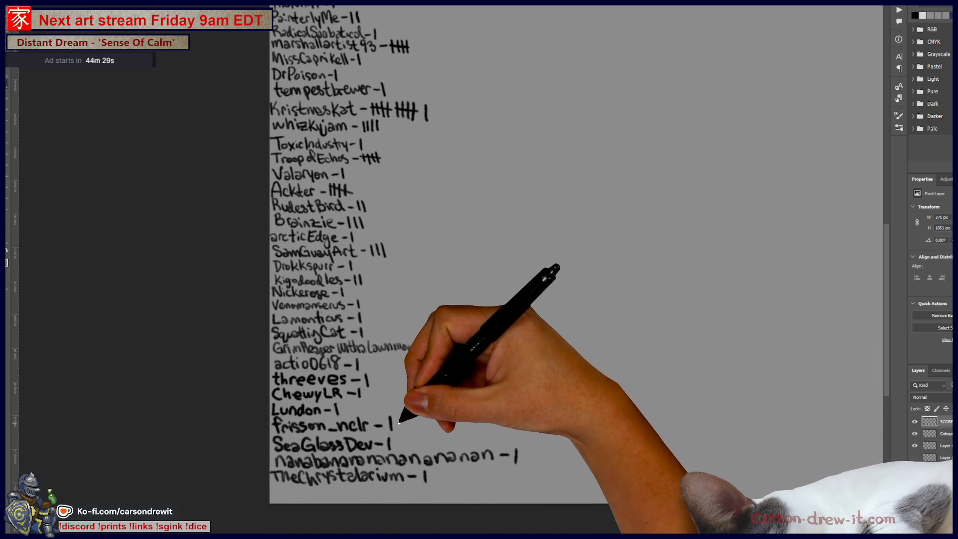
{"action": "left_click_drag", "start_coordinate": [393, 418], "coordinate": [392, 431]}
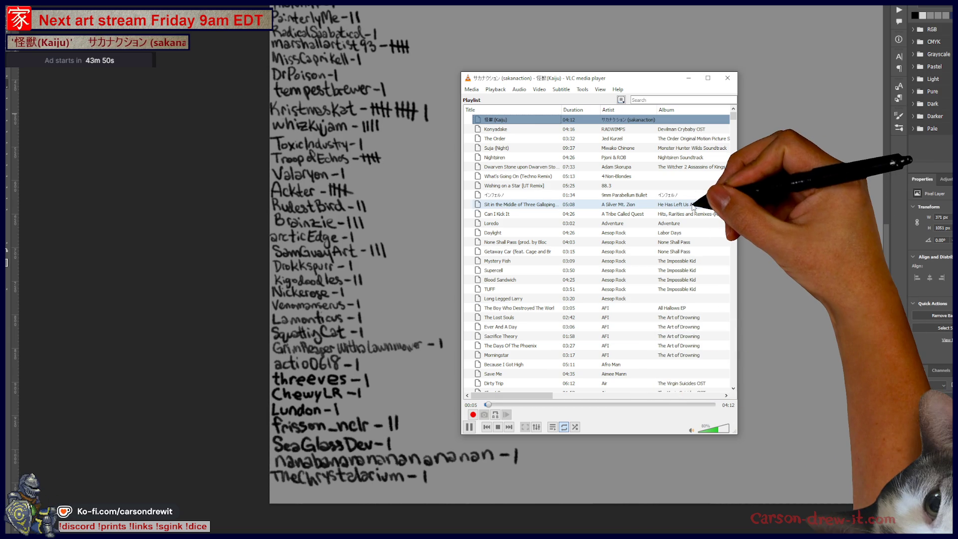
Step: Filter the VLC playlist by searching for 'distant dr'
{"action": "left_click_drag", "start_coordinate": [733, 121], "coordinate": [733, 314]}
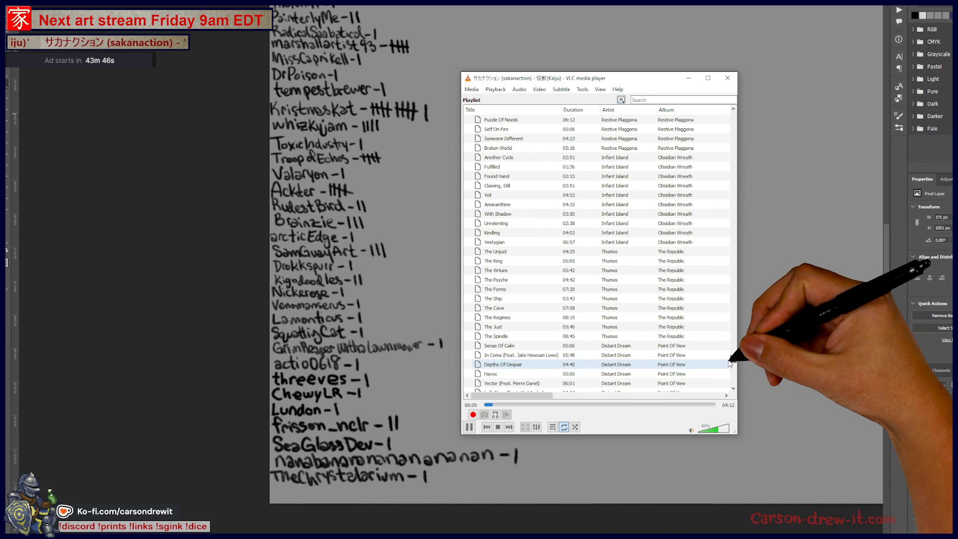
{"action": "scroll", "coordinate": [729, 367], "scroll_direction": "down", "scroll_amount": 10}
{"action": "scroll", "coordinate": [729, 378], "scroll_direction": "down", "scroll_amount": 15}
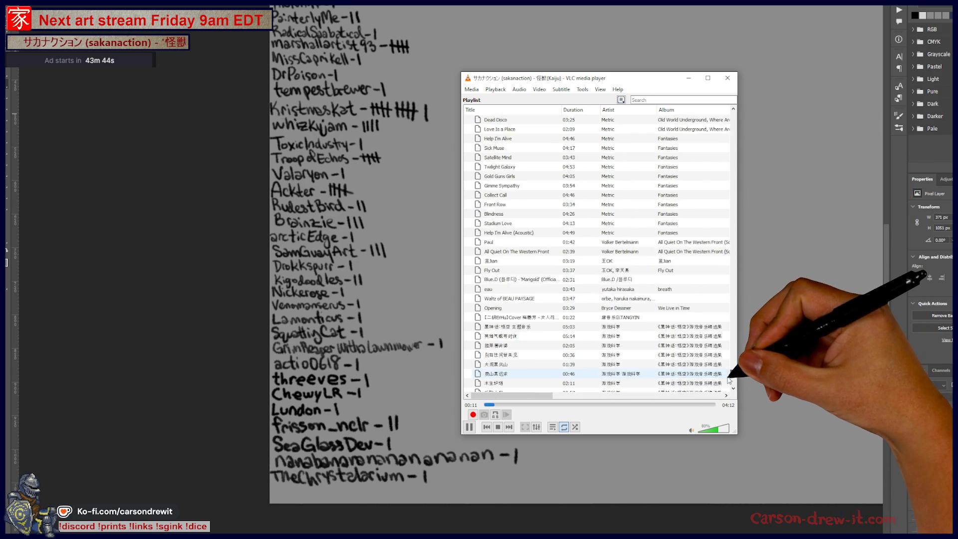
{"action": "mouse_move", "coordinate": [728, 387]}
{"action": "left_mouse_down"}
{"action": "mouse_move", "coordinate": [744, 220]}
{"action": "mouse_move", "coordinate": [734, 190]}
{"action": "mouse_move", "coordinate": [733, 330]}
{"action": "left_mouse_up"}
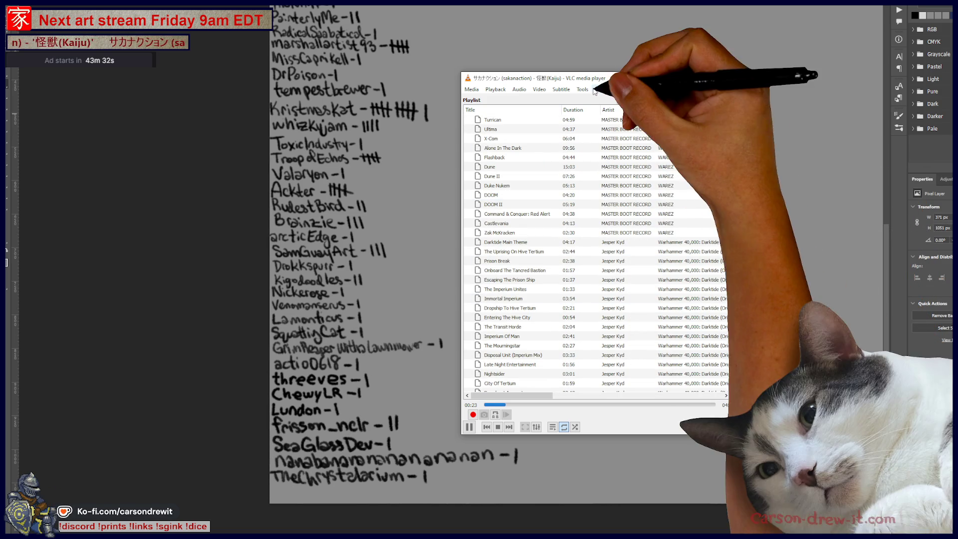
{"action": "left_click", "coordinate": [639, 99]}
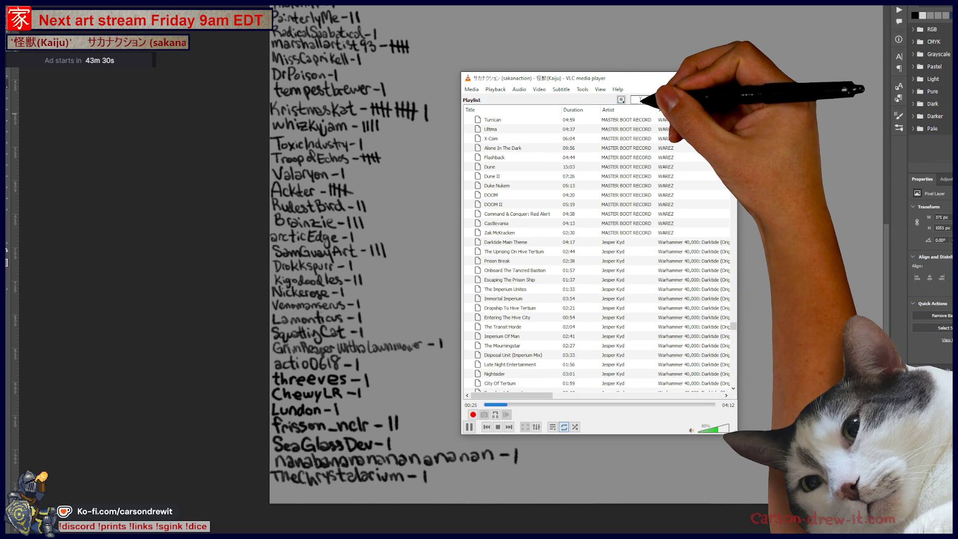
{"action": "type", "text": "dist"}
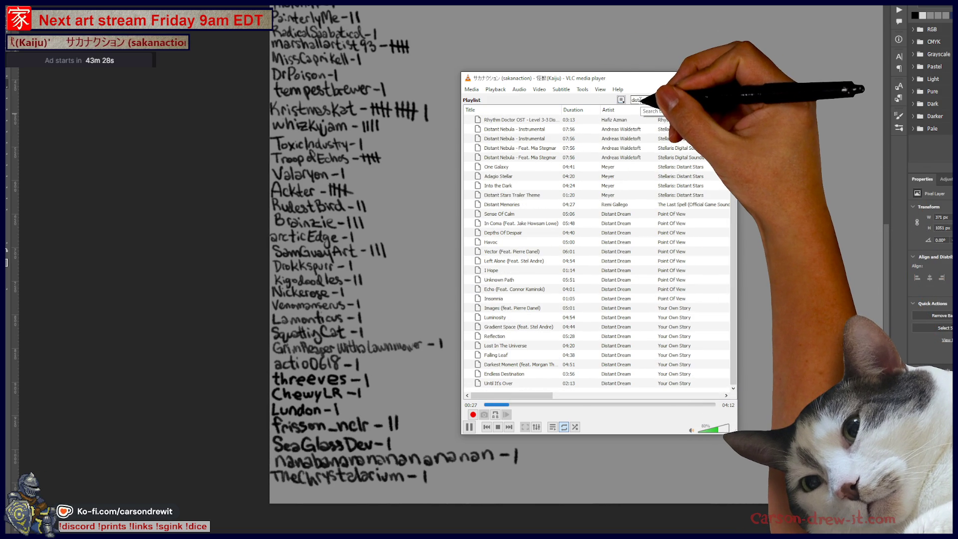
{"action": "type", "text": "ant dr"}
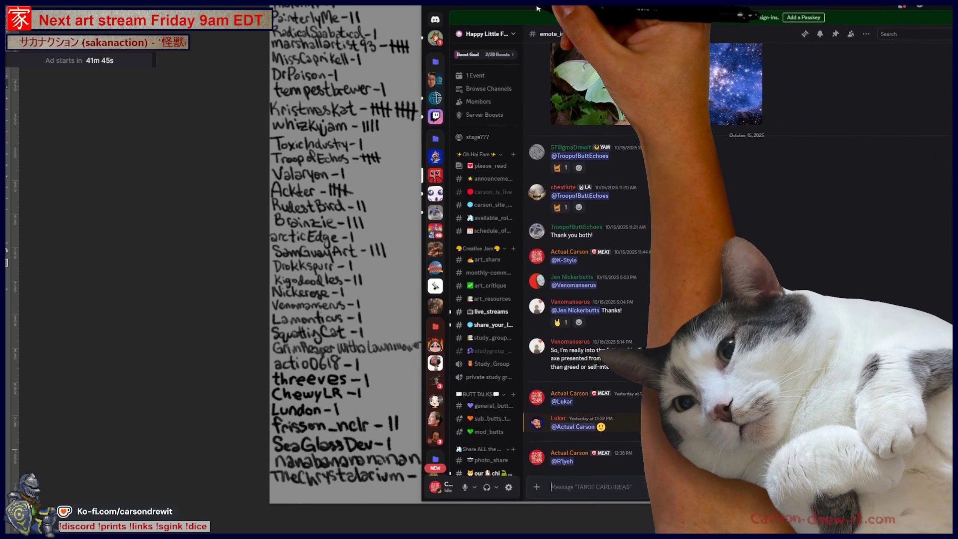
Step: Open the cat photos channel and view the kittens photo full size, then close it
{"action": "scroll", "coordinate": [473, 332], "scroll_direction": "down", "scroll_amount": 4}
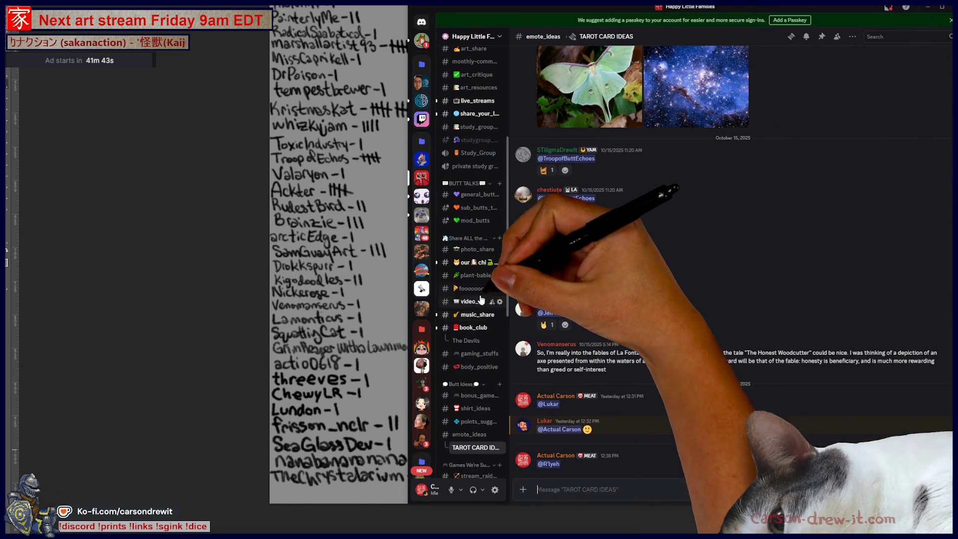
{"action": "left_click", "coordinate": [463, 265]}
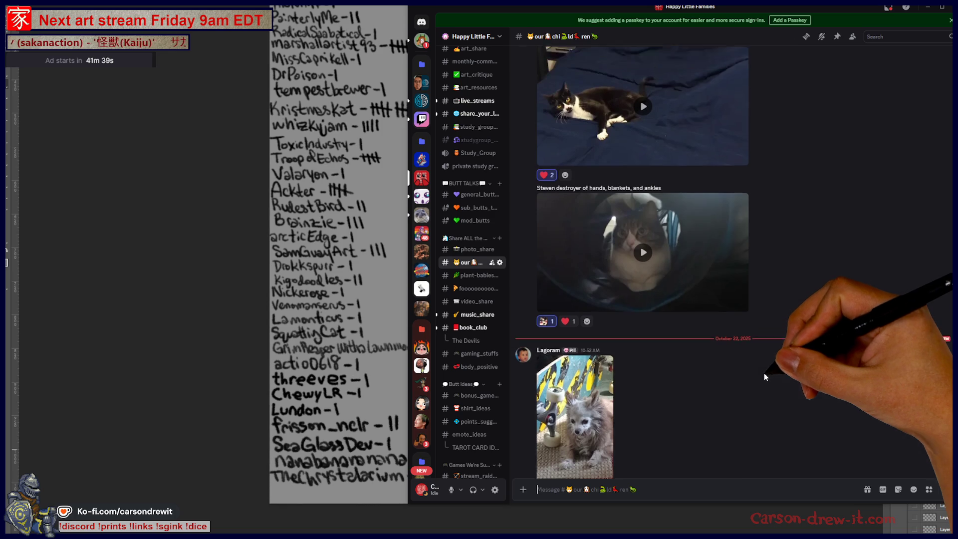
{"action": "scroll", "coordinate": [764, 373], "scroll_direction": "up", "scroll_amount": 10}
{"action": "left_click", "coordinate": [587, 375]}
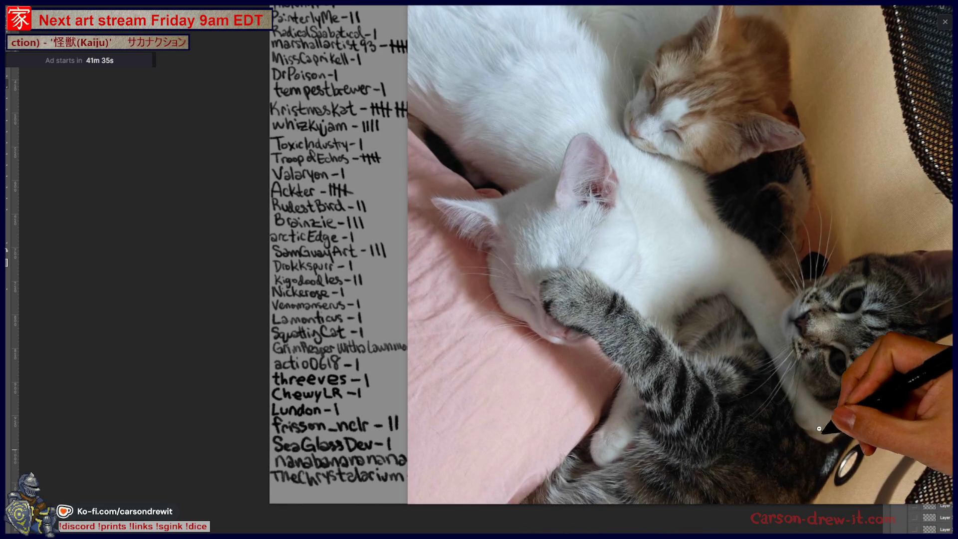
{"action": "key", "text": "Escape"}
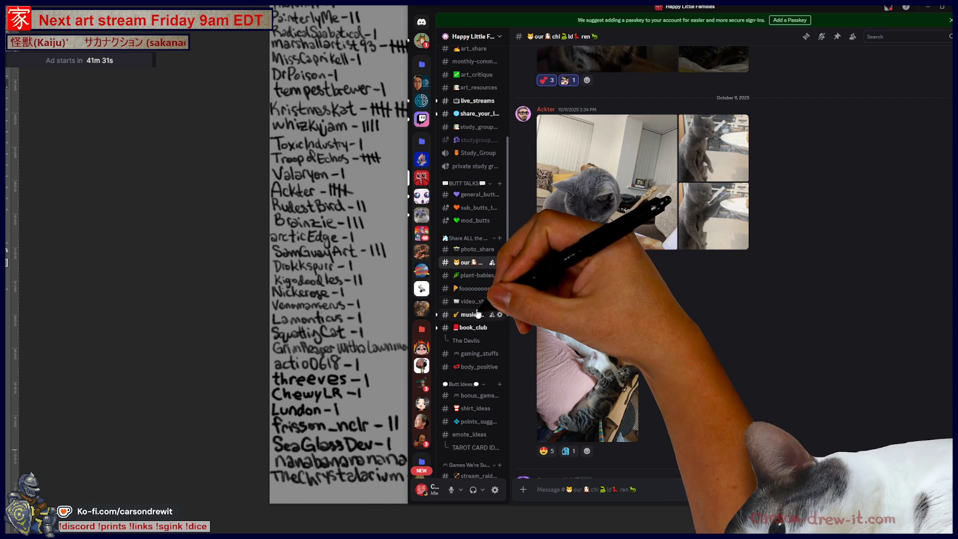
Step: Open the music_share channel, scroll the channel list, and switch back to Photoshop
{"action": "left_click", "coordinate": [466, 315]}
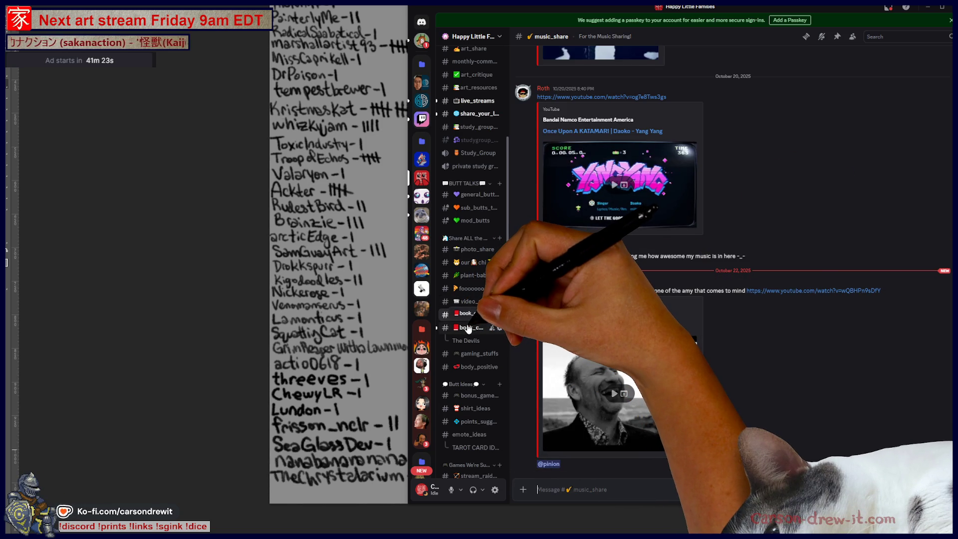
{"action": "scroll", "coordinate": [469, 324], "scroll_direction": "up", "scroll_amount": 3}
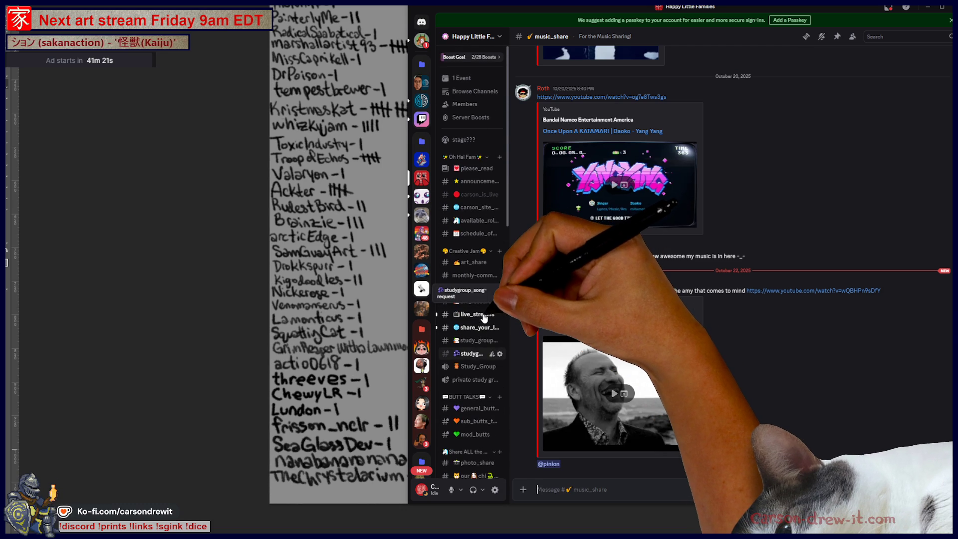
{"action": "scroll", "coordinate": [483, 324], "scroll_direction": "up", "scroll_amount": 1}
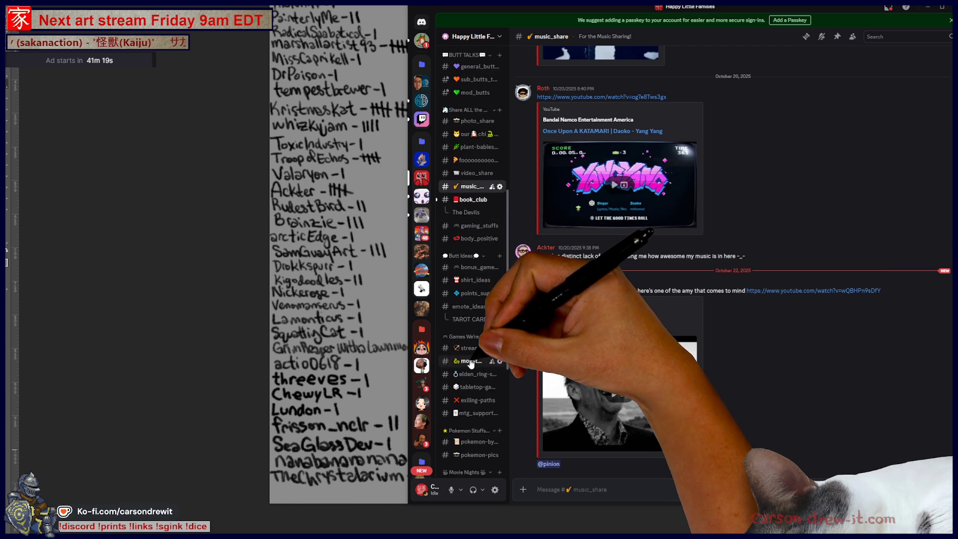
{"action": "scroll", "coordinate": [469, 224], "scroll_direction": "up", "scroll_amount": 2}
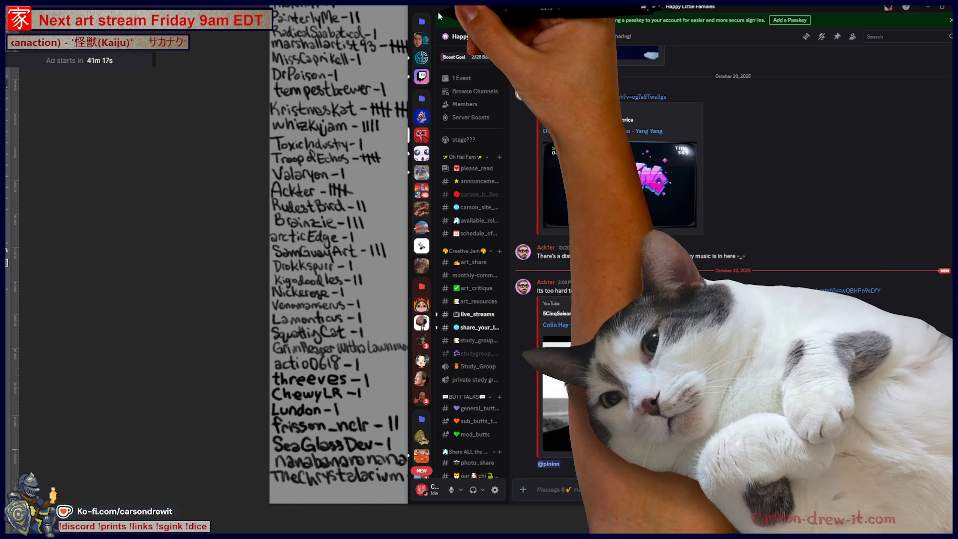
{"action": "key", "text": "alt+Tab"}
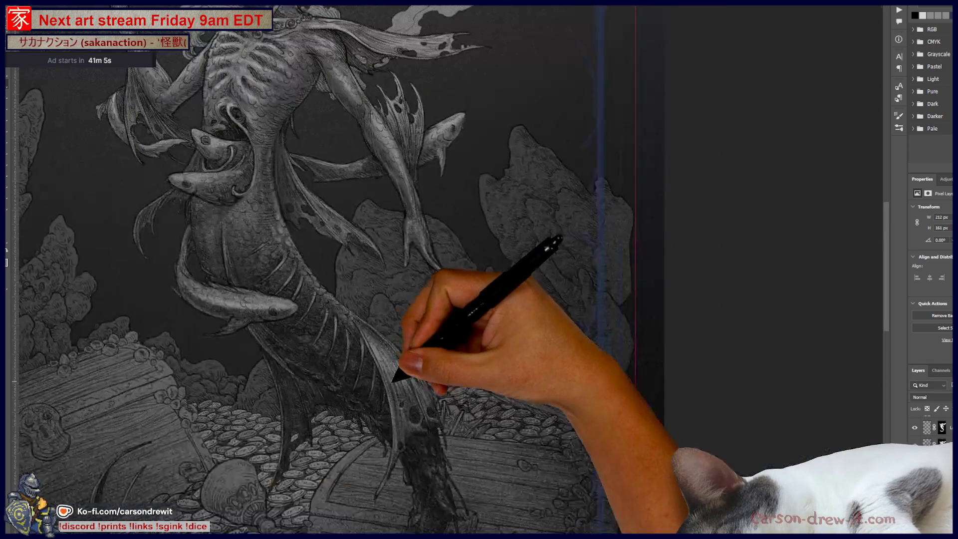
Step: Zoom in on the skull and coins and check the brush presets
{"action": "left_click_drag", "start_coordinate": [530, 392], "coordinate": [535, 400]}
{"action": "scroll", "coordinate": [549, 360], "scroll_direction": "up", "scroll_amount": 3}
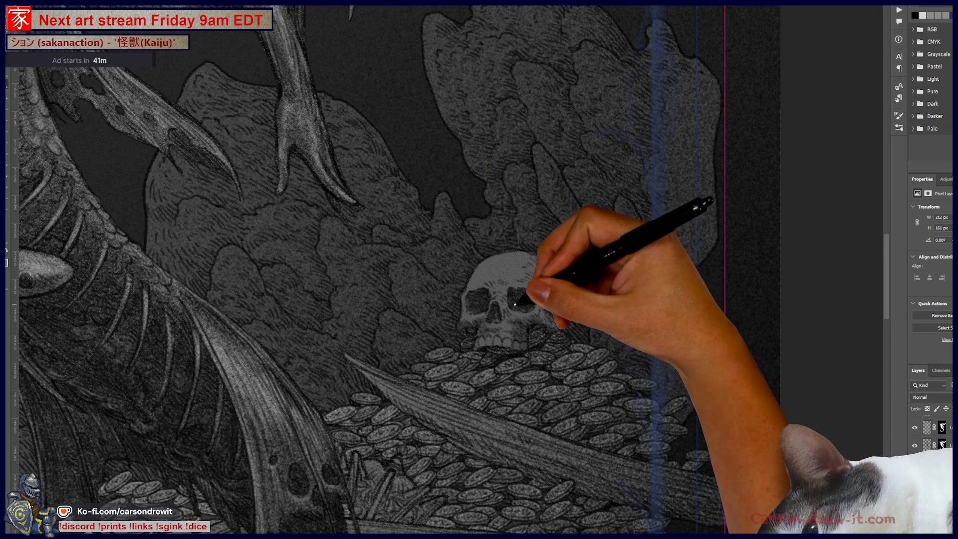
{"action": "key", "text": "F5"}
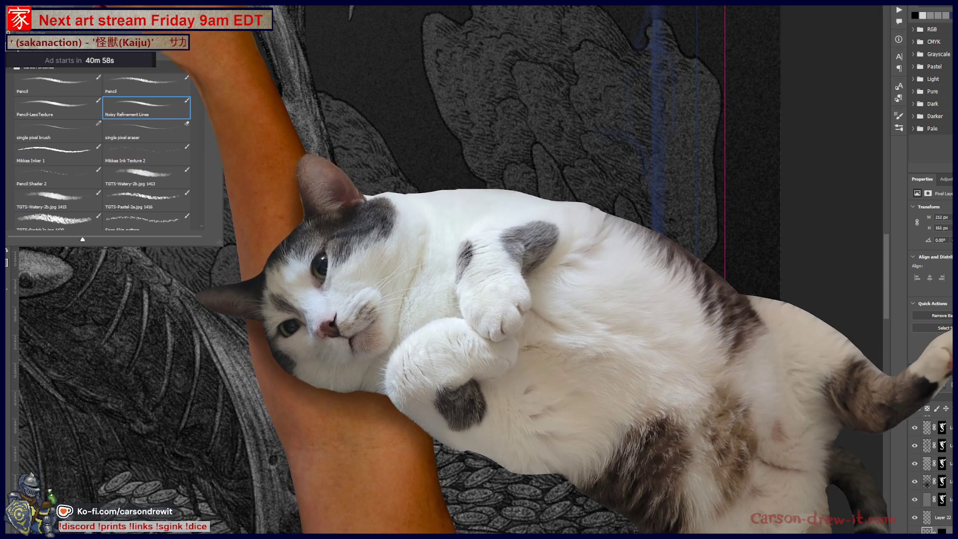
{"action": "key", "text": "F5"}
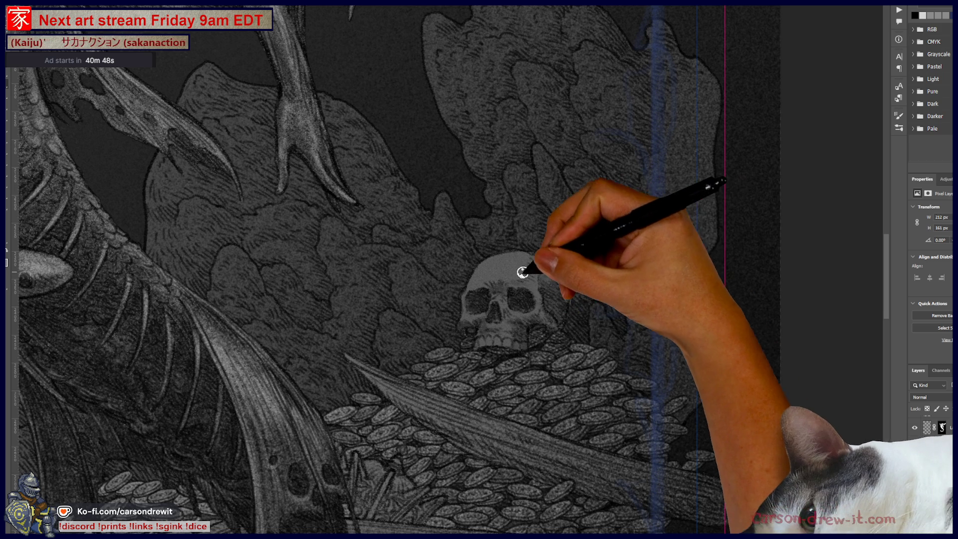
Step: Paint shading strokes across the top and body of the skull
{"action": "left_click_drag", "start_coordinate": [550, 263], "coordinate": [476, 277]}
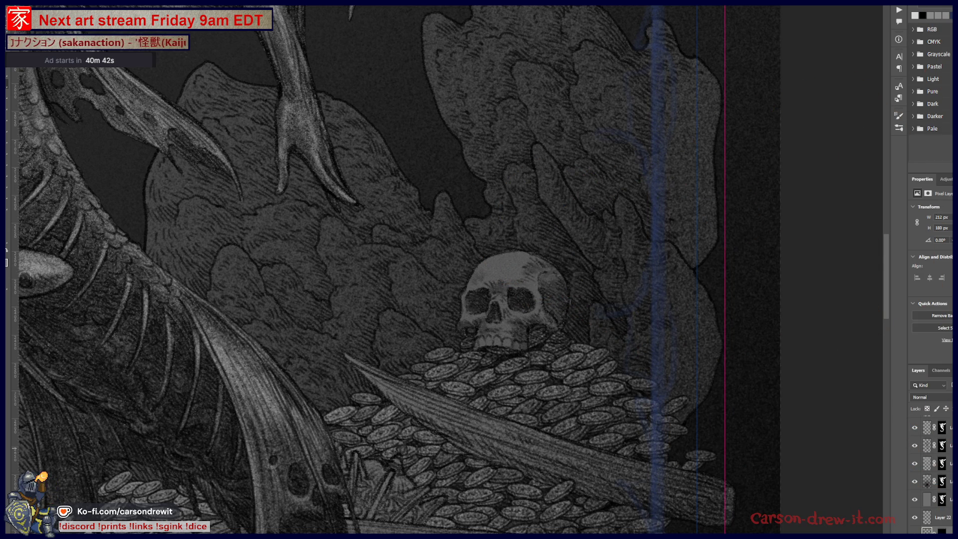
{"action": "left_click", "coordinate": [493, 252]}
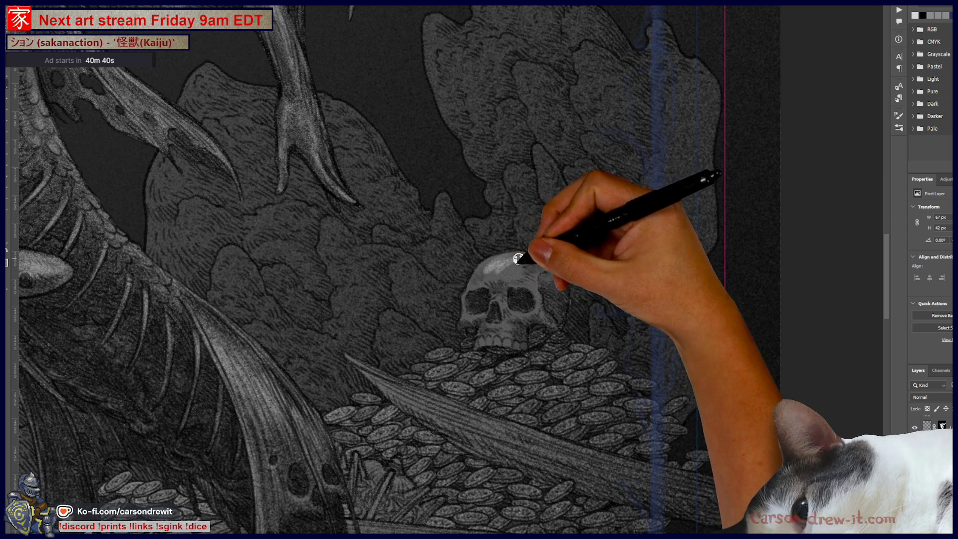
{"action": "key", "text": "ctrl"}
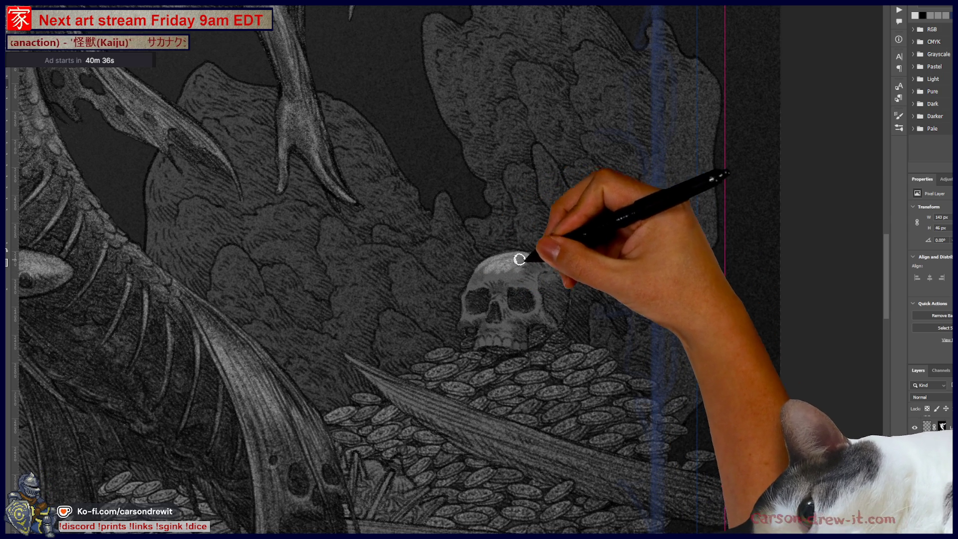
{"action": "left_click_drag", "start_coordinate": [550, 263], "coordinate": [504, 257]}
{"action": "mouse_move", "coordinate": [499, 300]}
{"action": "left_mouse_down"}
{"action": "mouse_move", "coordinate": [544, 274]}
{"action": "mouse_move", "coordinate": [472, 292]}
{"action": "mouse_move", "coordinate": [496, 271]}
{"action": "left_mouse_up"}
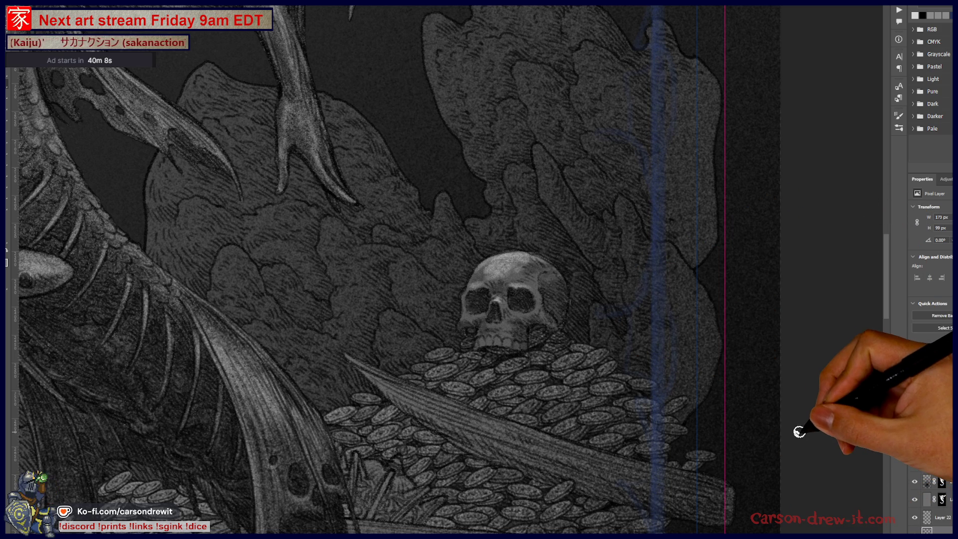
{"action": "mouse_move", "coordinate": [467, 306]}
{"action": "left_mouse_down"}
{"action": "mouse_move", "coordinate": [488, 316]}
{"action": "mouse_move", "coordinate": [545, 315]}
{"action": "mouse_move", "coordinate": [524, 310]}
{"action": "mouse_move", "coordinate": [499, 327]}
{"action": "mouse_move", "coordinate": [509, 334]}
{"action": "mouse_move", "coordinate": [504, 345]}
{"action": "mouse_move", "coordinate": [488, 331]}
{"action": "mouse_move", "coordinate": [526, 338]}
{"action": "mouse_move", "coordinate": [504, 331]}
{"action": "mouse_move", "coordinate": [542, 307]}
{"action": "mouse_move", "coordinate": [471, 278]}
{"action": "mouse_move", "coordinate": [457, 300]}
{"action": "mouse_move", "coordinate": [488, 272]}
{"action": "mouse_move", "coordinate": [544, 297]}
{"action": "mouse_move", "coordinate": [535, 268]}
{"action": "mouse_move", "coordinate": [509, 267]}
{"action": "mouse_move", "coordinate": [564, 275]}
{"action": "left_mouse_up"}
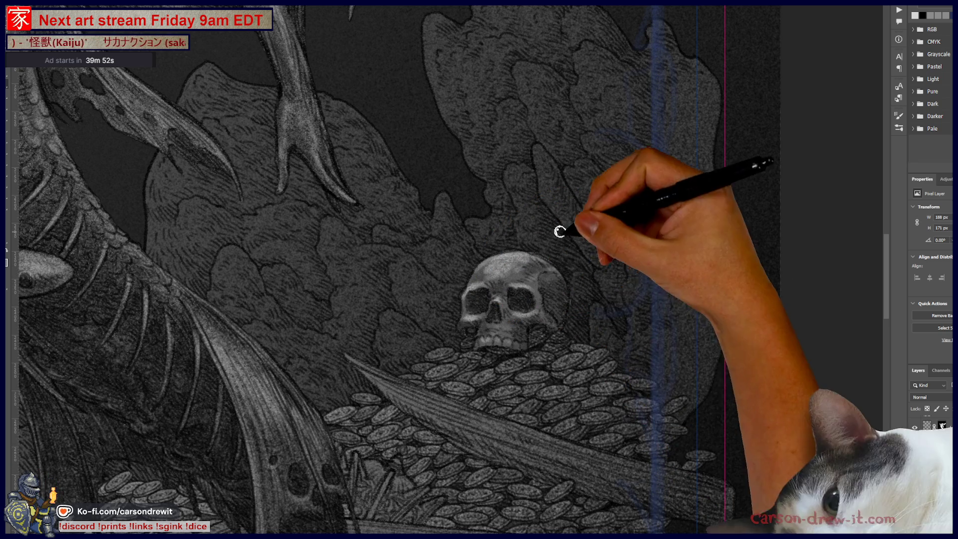
Step: Reframe the skull and coins and add a layer mask to Layer 36
{"action": "left_click_drag", "start_coordinate": [589, 425], "coordinate": [691, 421]}
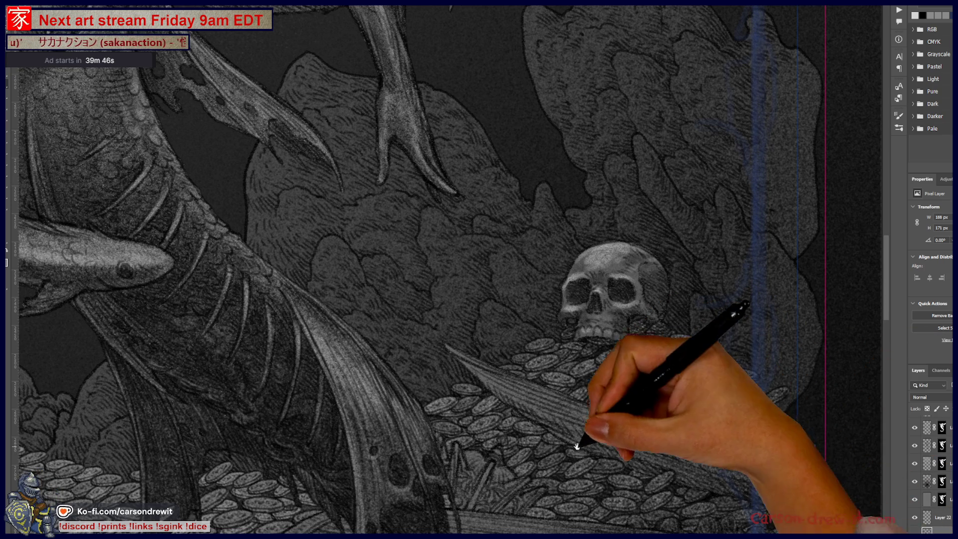
{"action": "left_click_drag", "start_coordinate": [614, 399], "coordinate": [569, 335]}
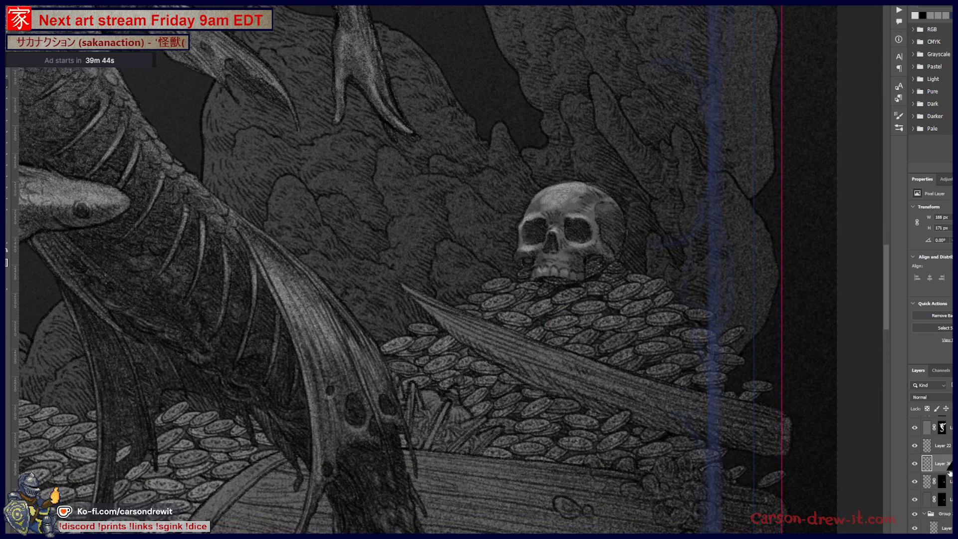
{"action": "left_click_drag", "start_coordinate": [950, 485], "coordinate": [950, 468]}
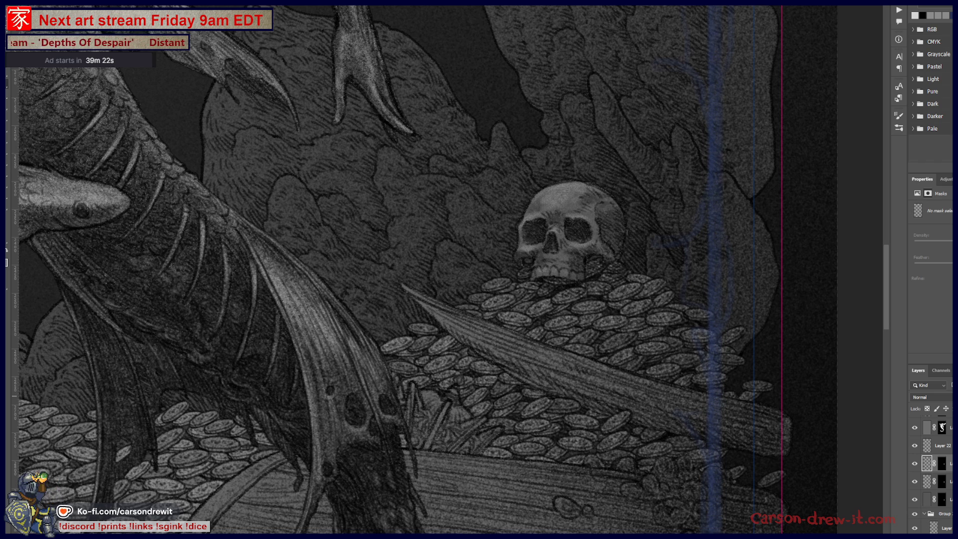
Step: Pan down the illustration to bring the mermaid's torso into view
{"action": "scroll", "coordinate": [647, 390], "scroll_direction": "down", "scroll_amount": 5}
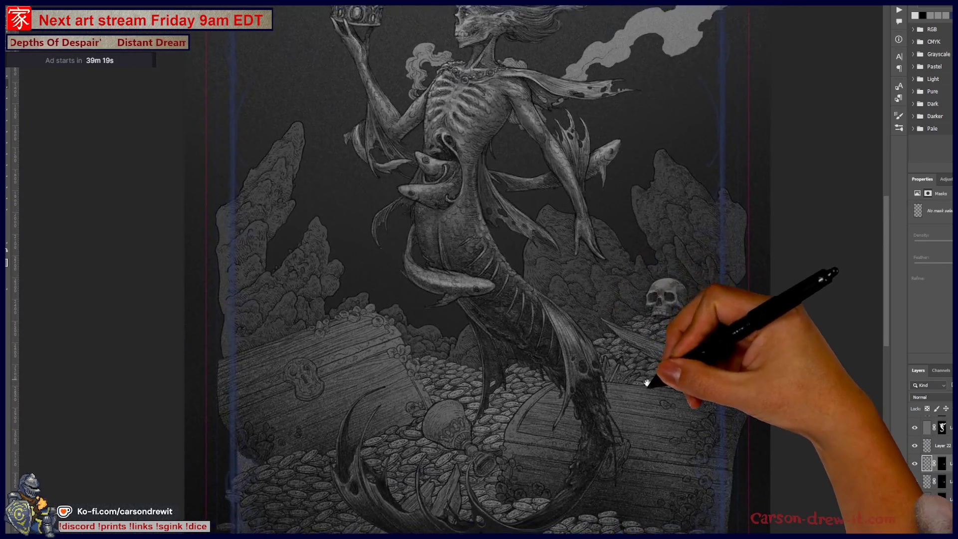
{"action": "mouse_move", "coordinate": [647, 389]}
{"action": "left_mouse_down"}
{"action": "mouse_move", "coordinate": [652, 474]}
{"action": "mouse_move", "coordinate": [677, 438]}
{"action": "left_mouse_up"}
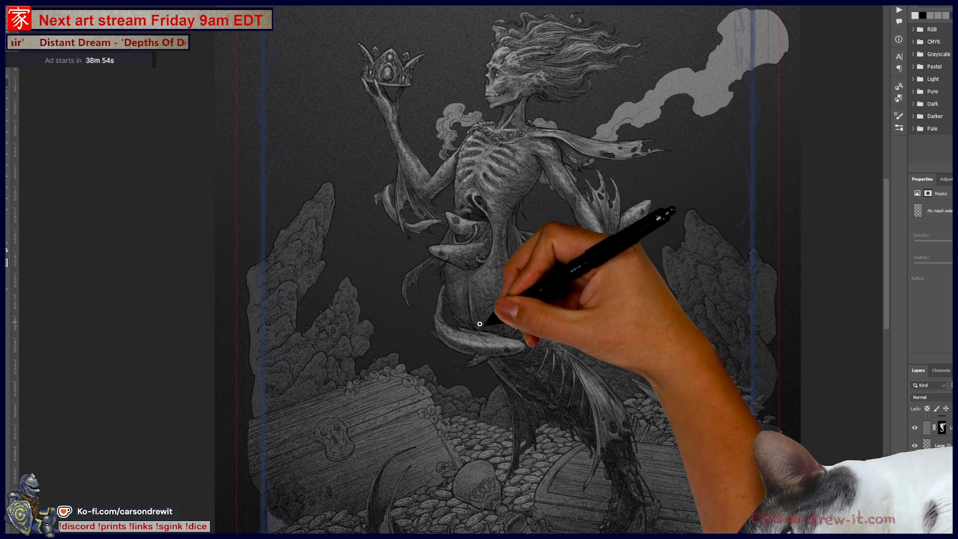
{"action": "scroll", "coordinate": [503, 334], "scroll_direction": "up", "scroll_amount": 1}
{"action": "scroll", "coordinate": [451, 419], "scroll_direction": "up", "scroll_amount": 4}
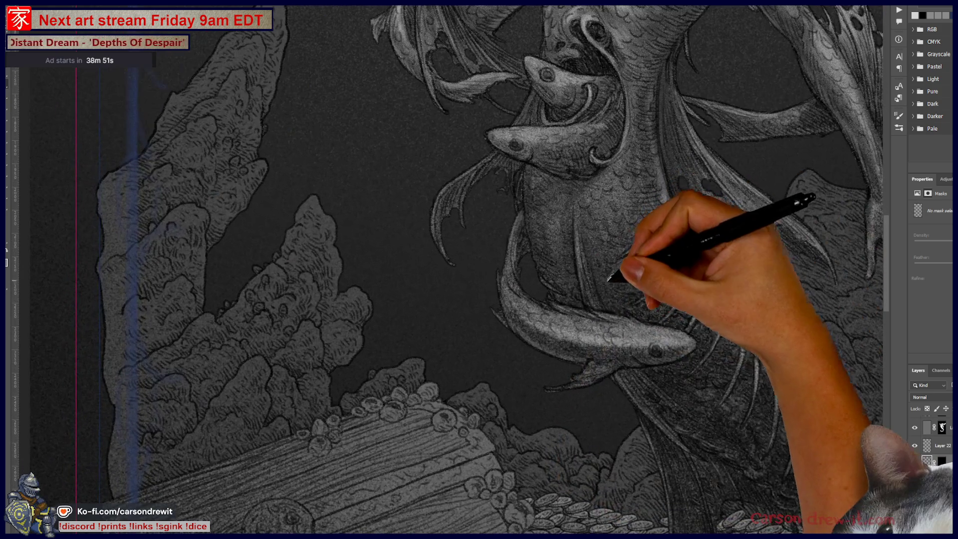
{"action": "left_click_drag", "start_coordinate": [608, 280], "coordinate": [579, 471]}
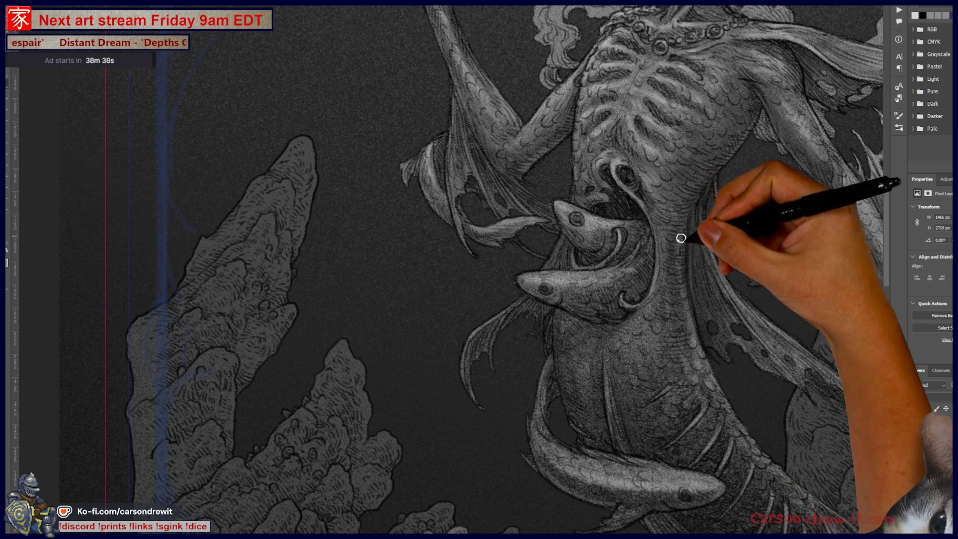
Step: Reframe the view on the crown, skull, head and hair above the torso
{"action": "scroll", "coordinate": [658, 264], "scroll_direction": "up", "scroll_amount": 5}
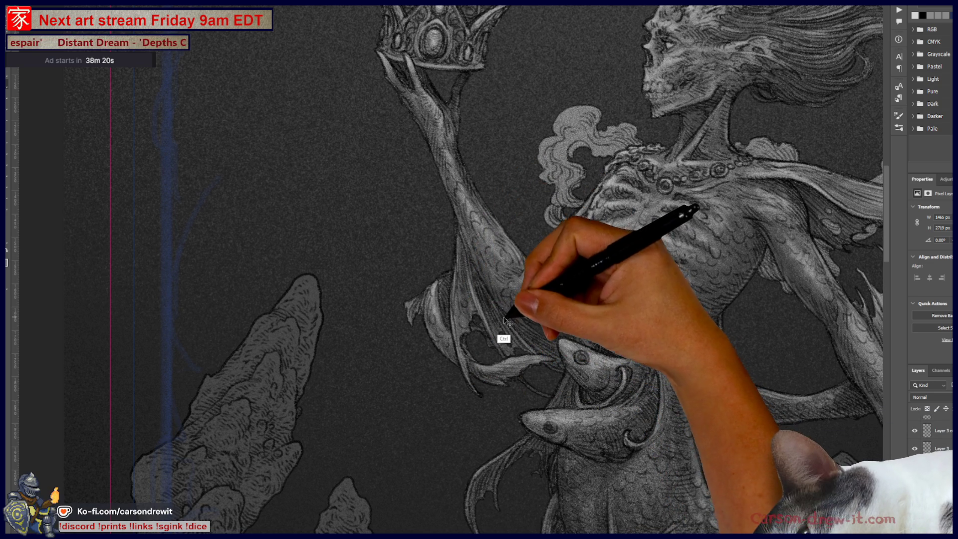
{"action": "key", "text": "ctrl+z"}
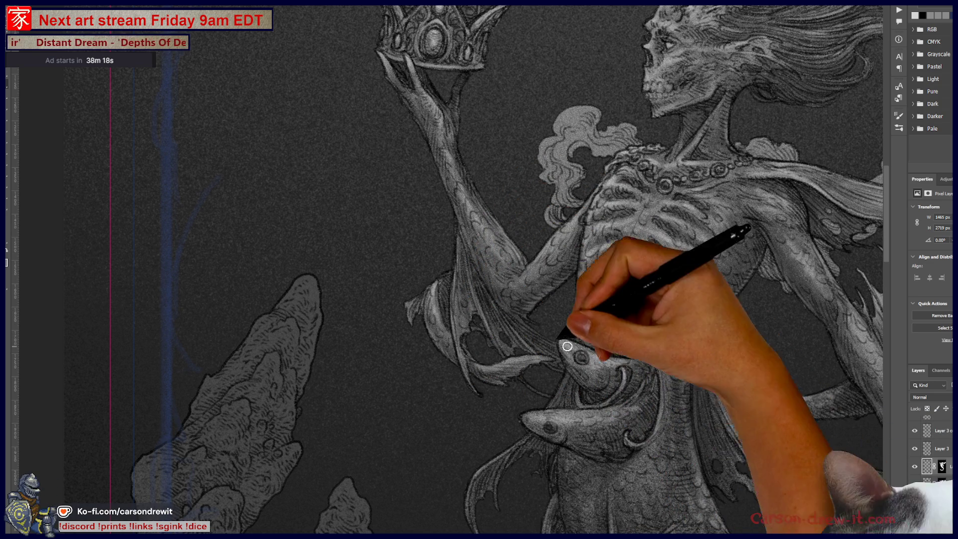
{"action": "left_click_drag", "start_coordinate": [559, 338], "coordinate": [571, 435]}
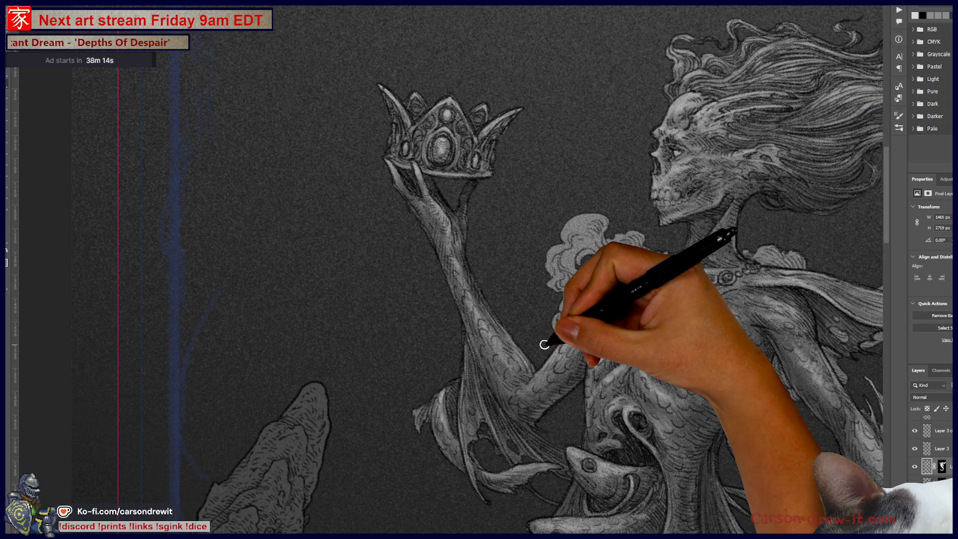
{"action": "left_click_drag", "start_coordinate": [544, 345], "coordinate": [445, 235]}
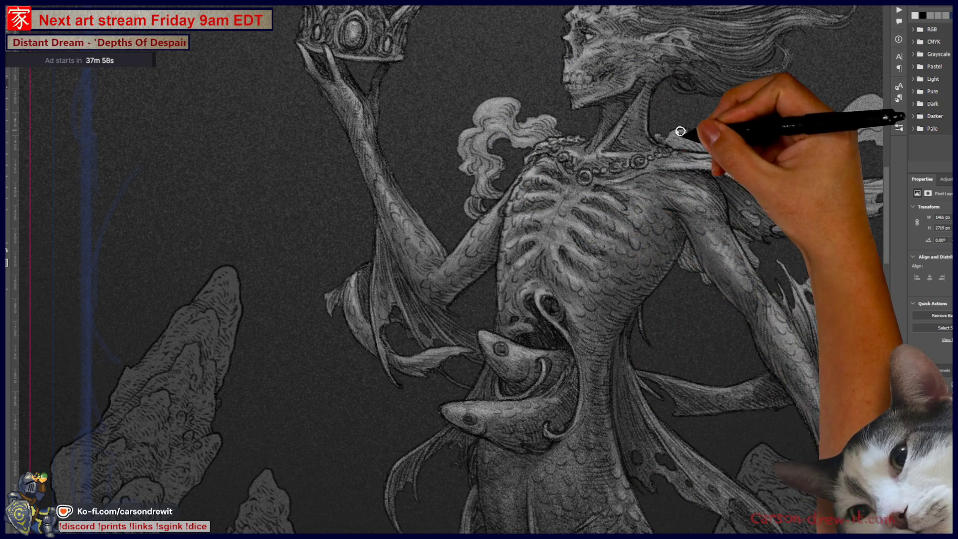
{"action": "left_click_drag", "start_coordinate": [747, 257], "coordinate": [605, 284]}
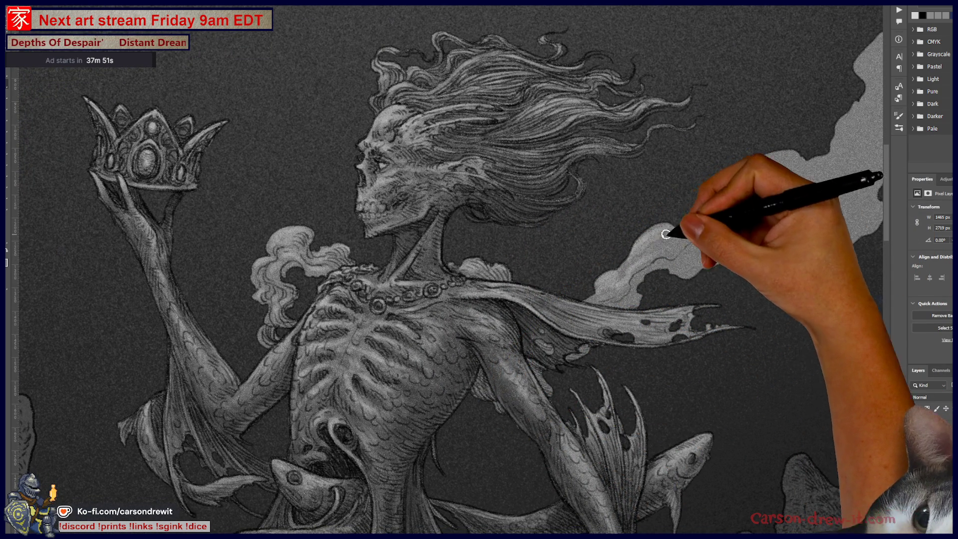
Step: Paint more grey smoke along the plume and extend its top upward, redoing one stroke
{"action": "mouse_move", "coordinate": [766, 209]}
{"action": "left_mouse_down"}
{"action": "mouse_move", "coordinate": [617, 244]}
{"action": "mouse_move", "coordinate": [581, 297]}
{"action": "mouse_move", "coordinate": [578, 280]}
{"action": "mouse_move", "coordinate": [567, 289]}
{"action": "mouse_move", "coordinate": [617, 289]}
{"action": "mouse_move", "coordinate": [608, 306]}
{"action": "mouse_move", "coordinate": [663, 268]}
{"action": "left_mouse_up"}
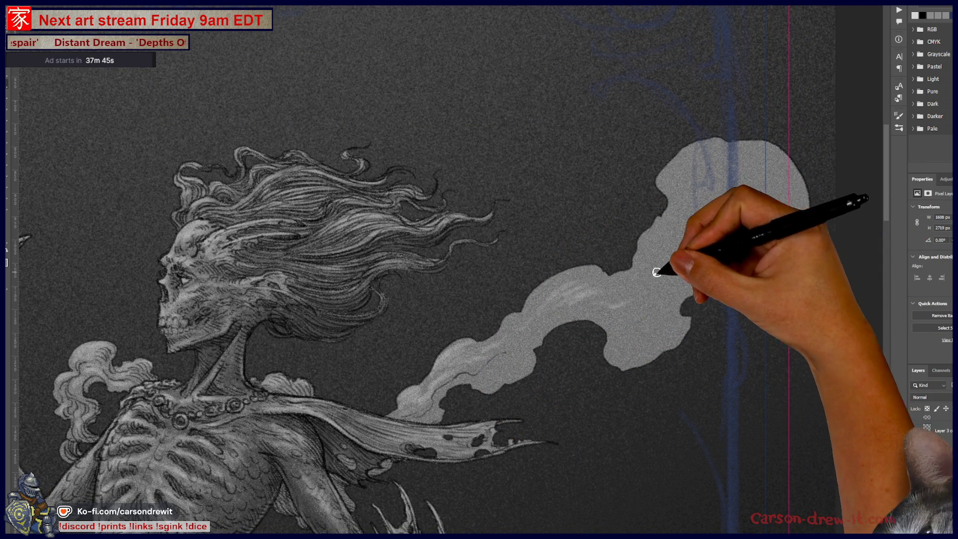
{"action": "key", "text": "ctrl+minus"}
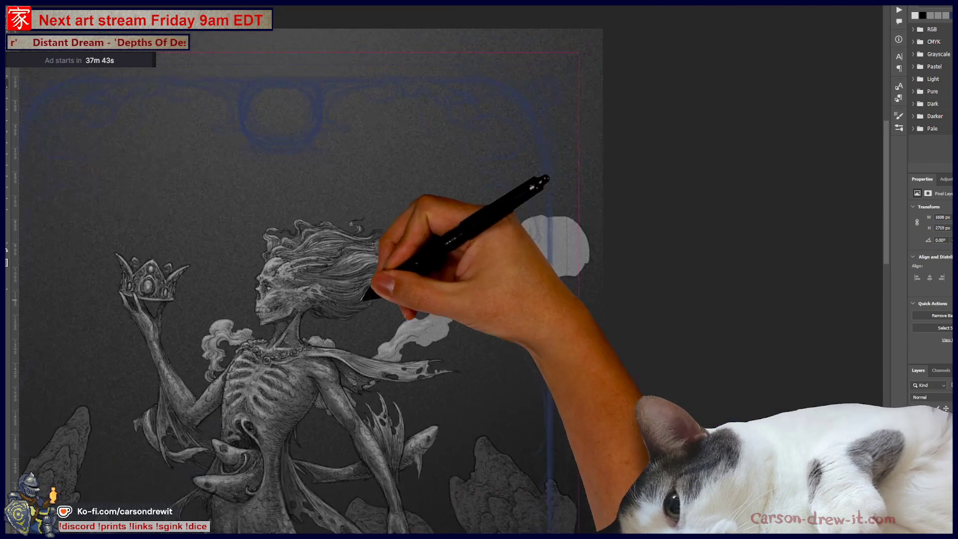
{"action": "mouse_move", "coordinate": [455, 331]}
{"action": "left_mouse_down"}
{"action": "mouse_move", "coordinate": [679, 226]}
{"action": "mouse_move", "coordinate": [632, 221]}
{"action": "mouse_move", "coordinate": [609, 245]}
{"action": "left_mouse_up"}
{"action": "scroll", "coordinate": [551, 314], "scroll_direction": "up", "scroll_amount": 1}
{"action": "scroll", "coordinate": [551, 315], "scroll_direction": "up", "scroll_amount": 1}
{"action": "left_click_drag", "start_coordinate": [549, 336], "coordinate": [513, 385]}
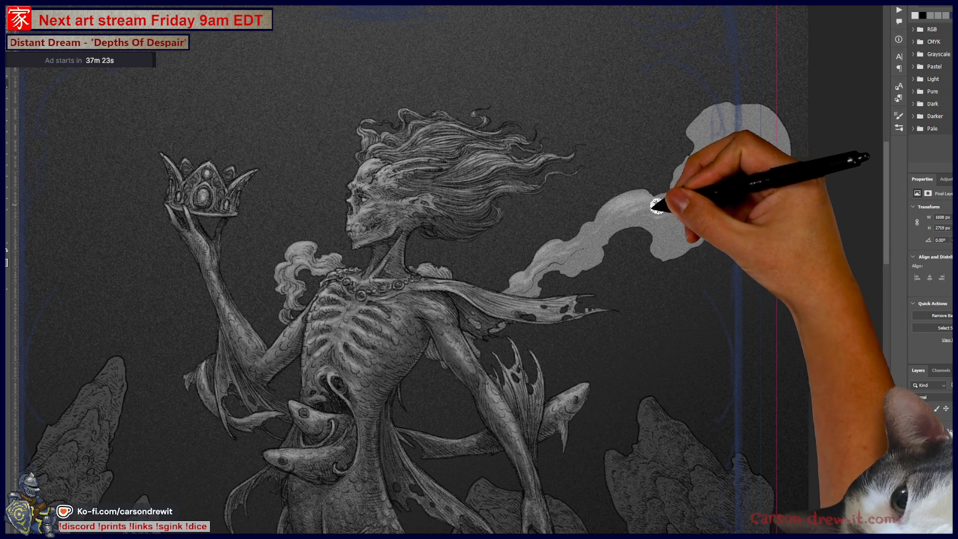
{"action": "mouse_move", "coordinate": [676, 214]}
{"action": "left_mouse_down"}
{"action": "mouse_move", "coordinate": [605, 207]}
{"action": "mouse_move", "coordinate": [574, 238]}
{"action": "left_mouse_up"}
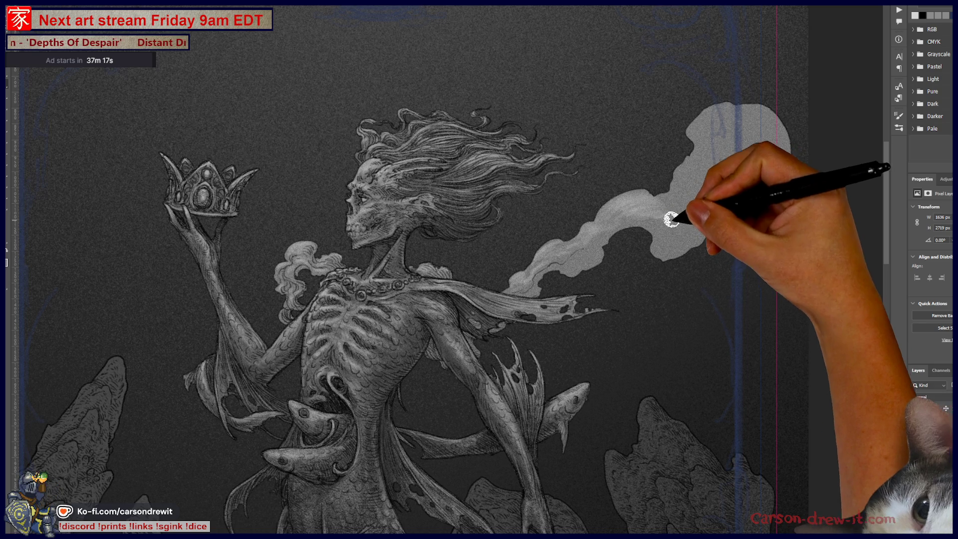
{"action": "mouse_move", "coordinate": [667, 196]}
{"action": "left_mouse_down"}
{"action": "mouse_move", "coordinate": [681, 163]}
{"action": "mouse_move", "coordinate": [695, 173]}
{"action": "left_mouse_up"}
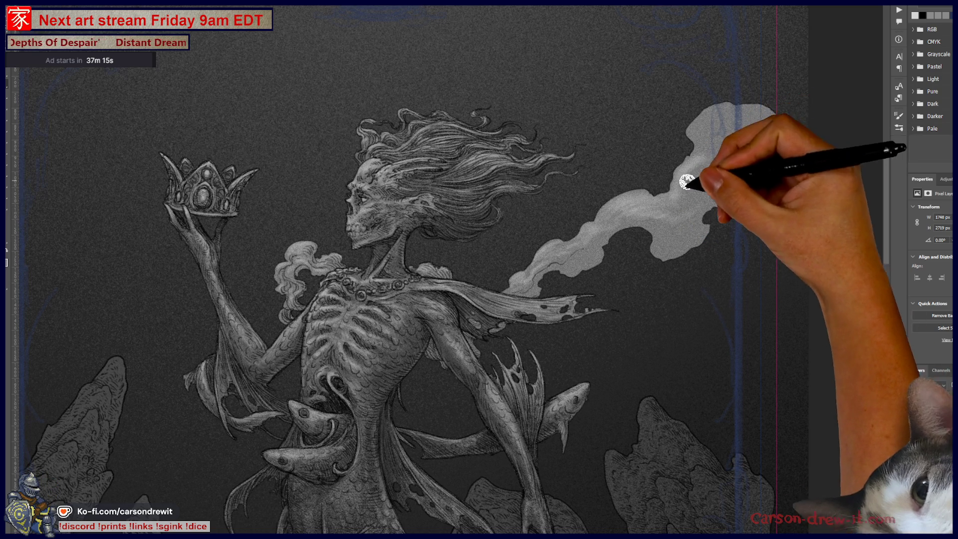
{"action": "key", "text": "ctrl+z"}
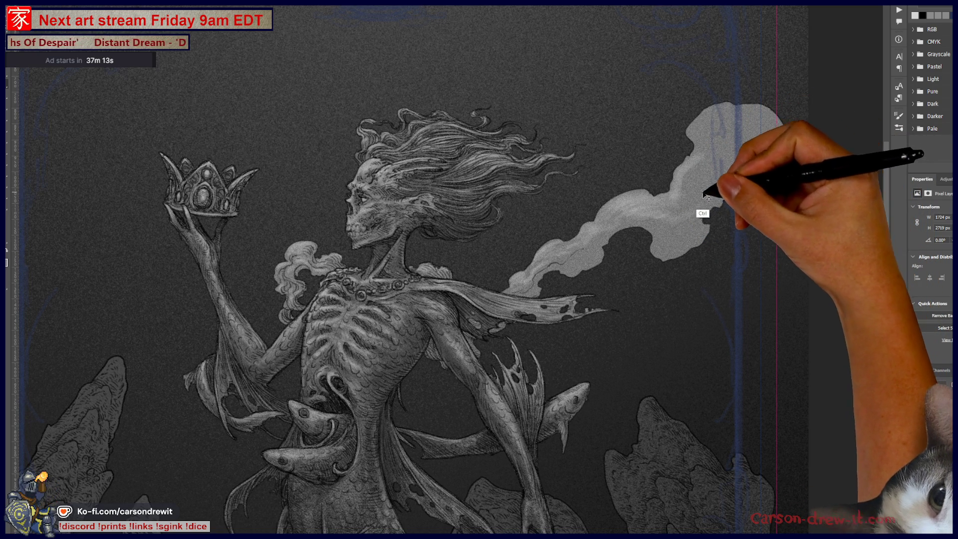
{"action": "mouse_move", "coordinate": [712, 171]}
{"action": "left_mouse_down"}
{"action": "mouse_move", "coordinate": [734, 114]}
{"action": "mouse_move", "coordinate": [746, 143]}
{"action": "mouse_move", "coordinate": [737, 148]}
{"action": "left_mouse_up"}
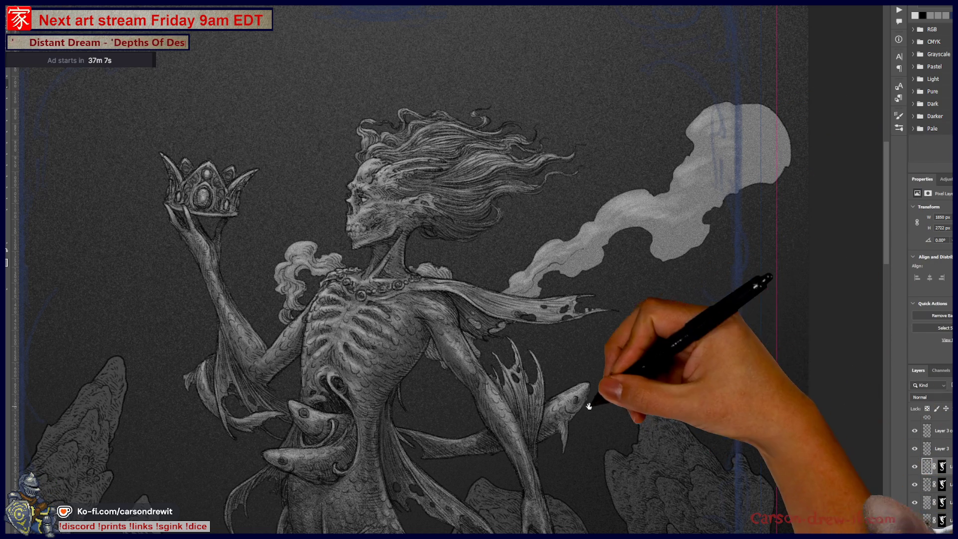
Step: Extend the smoke fill along the plume's lower right edge
{"action": "left_click_drag", "start_coordinate": [595, 411], "coordinate": [651, 362]}
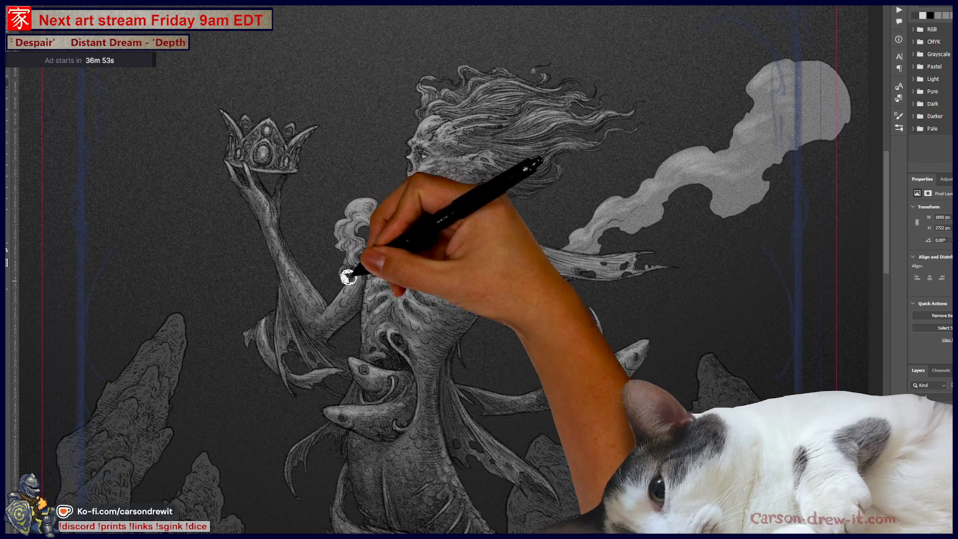
{"action": "key", "text": "ctrl"}
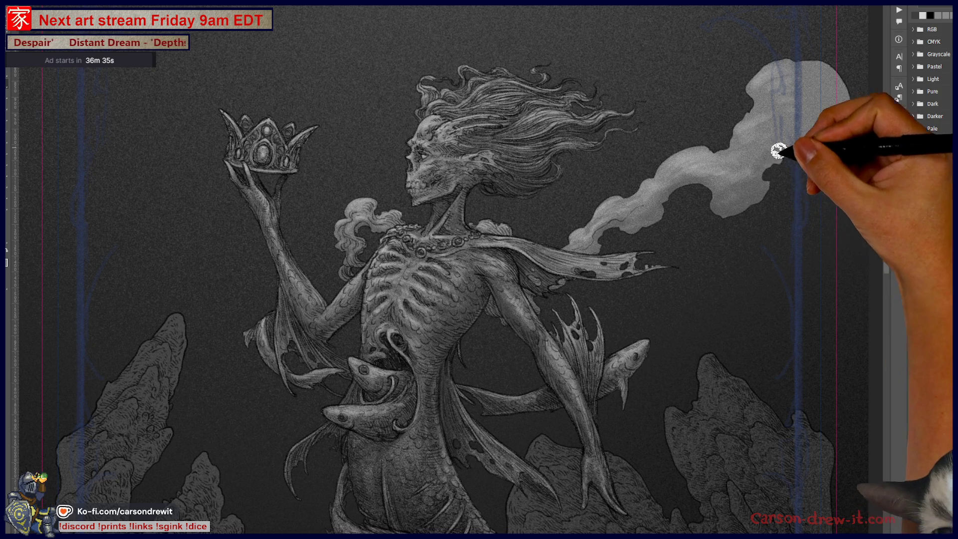
{"action": "mouse_move", "coordinate": [786, 138]}
{"action": "left_mouse_down"}
{"action": "mouse_move", "coordinate": [779, 144]}
{"action": "mouse_move", "coordinate": [848, 146]}
{"action": "mouse_move", "coordinate": [832, 139]}
{"action": "left_mouse_up"}
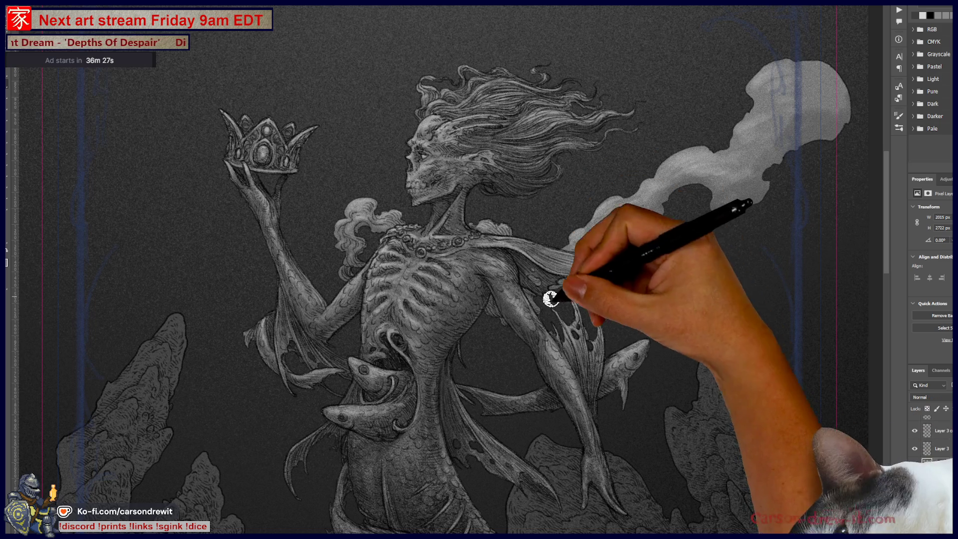
{"action": "mouse_move", "coordinate": [592, 368]}
{"action": "left_mouse_down"}
{"action": "mouse_move", "coordinate": [646, 364]}
{"action": "mouse_move", "coordinate": [706, 257]}
{"action": "mouse_move", "coordinate": [680, 316]}
{"action": "mouse_move", "coordinate": [599, 398]}
{"action": "mouse_move", "coordinate": [617, 420]}
{"action": "left_mouse_up"}
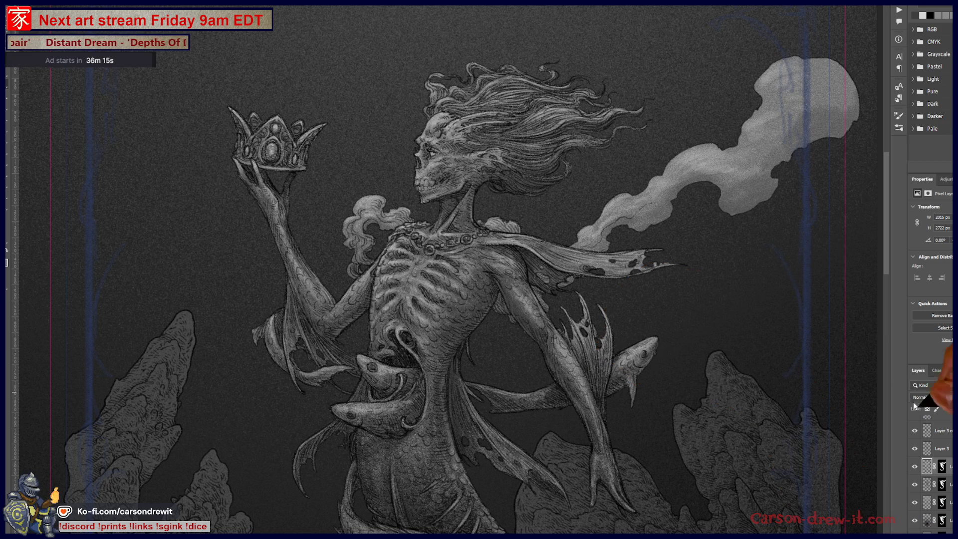
Step: Select the smoke layer in the Layers panel and adjust it to a lighter, cleaner grey
{"action": "left_click", "coordinate": [916, 491]}
{"action": "left_click", "coordinate": [916, 490]}
{"action": "left_click", "coordinate": [916, 490]}
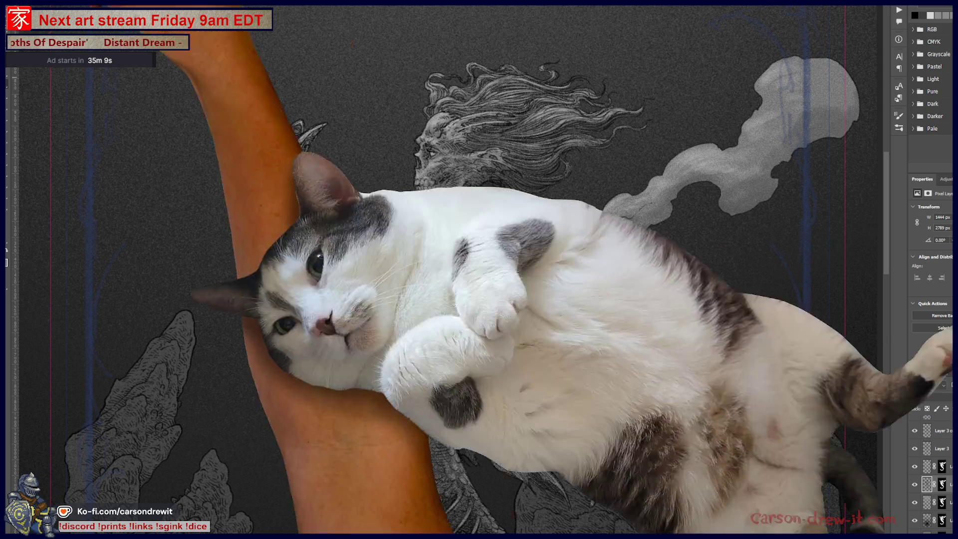
{"action": "scroll", "coordinate": [768, 411], "scroll_direction": "down", "scroll_amount": 5}
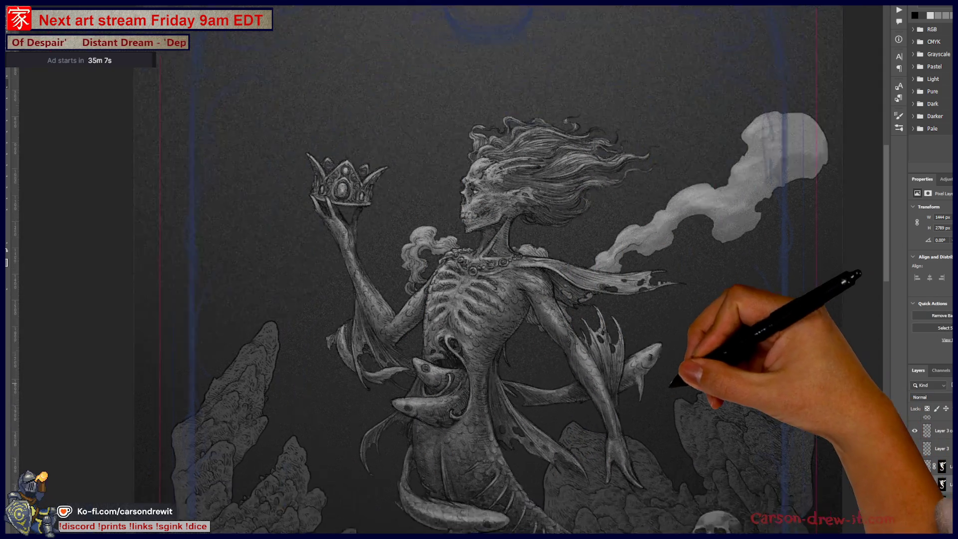
{"action": "left_click_drag", "start_coordinate": [614, 449], "coordinate": [606, 279]}
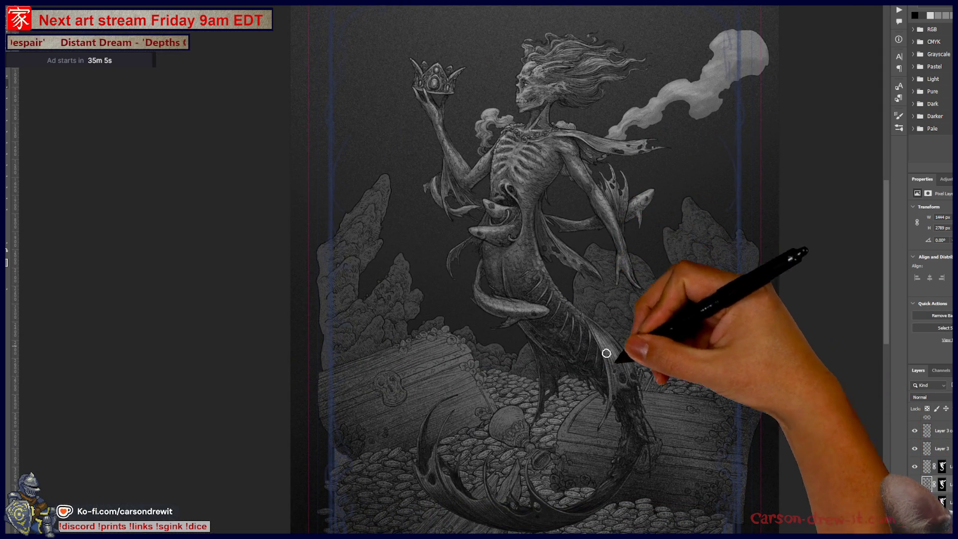
{"action": "scroll", "coordinate": [582, 391], "scroll_direction": "up", "scroll_amount": 2}
{"action": "scroll", "coordinate": [573, 447], "scroll_direction": "up", "scroll_amount": 2}
{"action": "mouse_move", "coordinate": [535, 360]}
{"action": "left_mouse_down"}
{"action": "mouse_move", "coordinate": [637, 440]}
{"action": "mouse_move", "coordinate": [608, 417]}
{"action": "left_mouse_up"}
{"action": "scroll", "coordinate": [608, 417], "scroll_direction": "up", "scroll_amount": 1}
{"action": "mouse_move", "coordinate": [591, 521]}
{"action": "left_mouse_down"}
{"action": "mouse_move", "coordinate": [633, 421]}
{"action": "mouse_move", "coordinate": [642, 454]}
{"action": "left_mouse_up"}
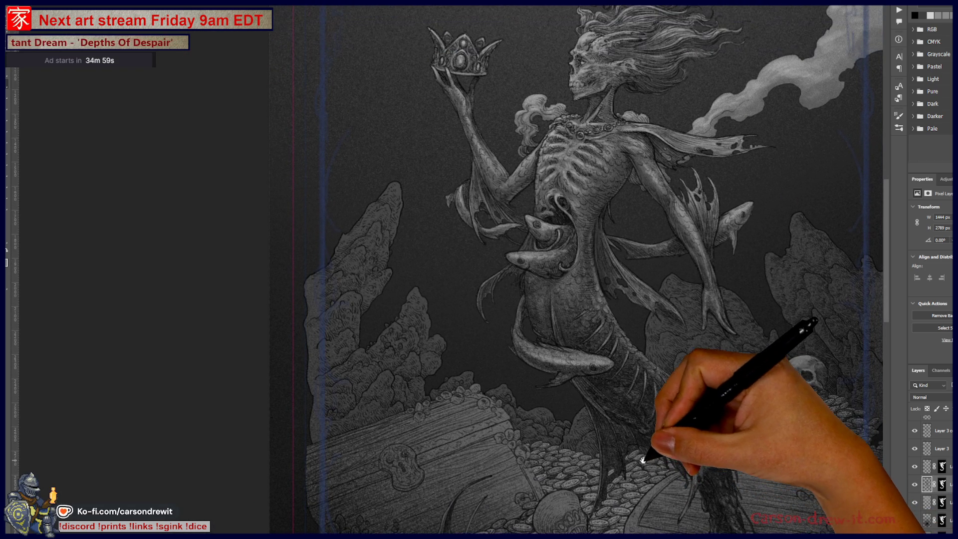
{"action": "scroll", "coordinate": [643, 449], "scroll_direction": "up", "scroll_amount": 2}
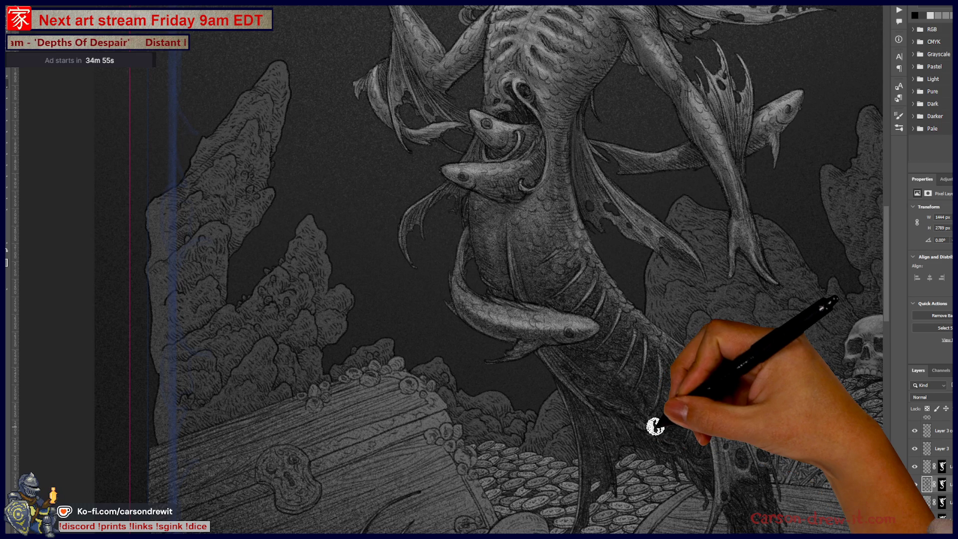
{"action": "scroll", "coordinate": [656, 427], "scroll_direction": "down", "scroll_amount": 3}
{"action": "left_click_drag", "start_coordinate": [634, 428], "coordinate": [642, 424]}
{"action": "scroll", "coordinate": [624, 380], "scroll_direction": "up", "scroll_amount": 2}
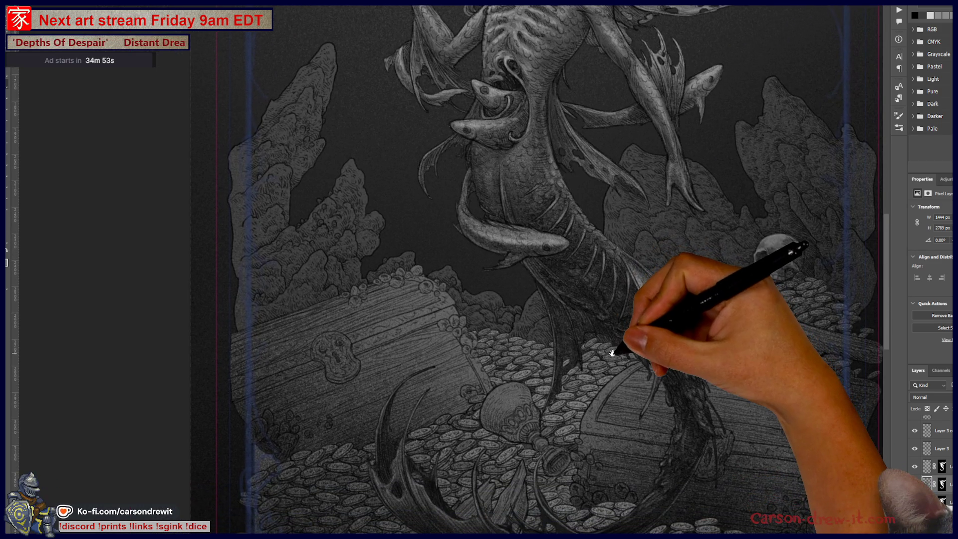
{"action": "scroll", "coordinate": [574, 372], "scroll_direction": "down", "scroll_amount": 2}
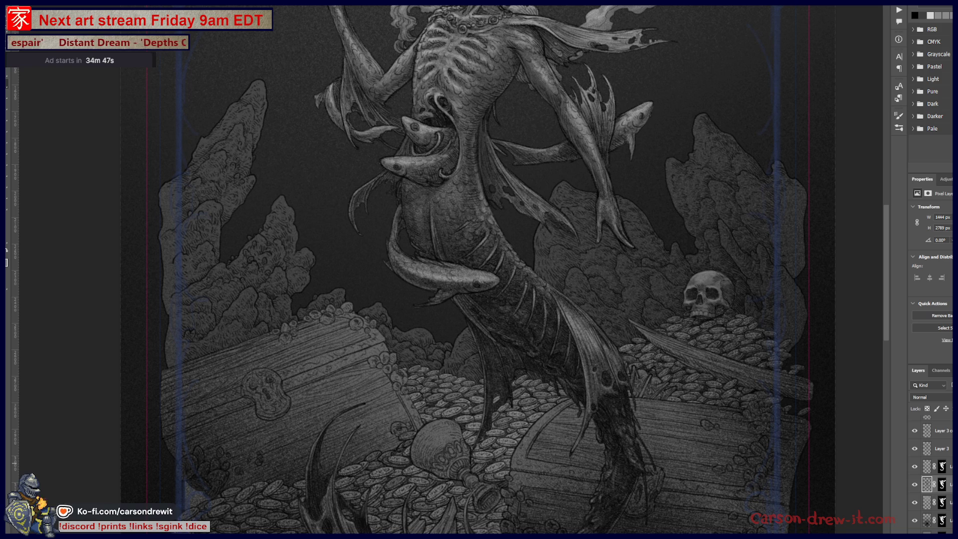
{"action": "scroll", "coordinate": [932, 474], "scroll_direction": "up", "scroll_amount": 2}
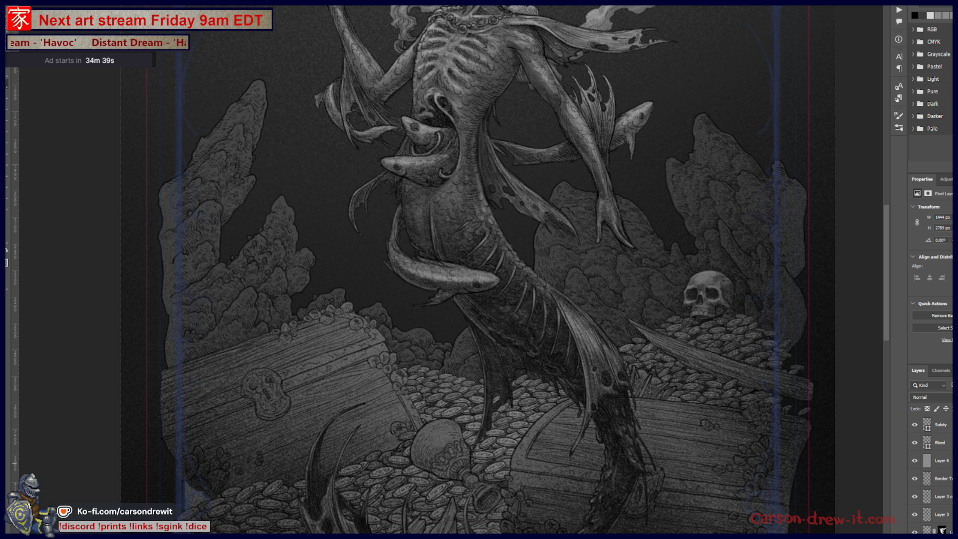
Step: Step through the nested layers and toggle the treasure-chest shading layer to compare
{"action": "key", "text": "alt+bracketright"}
{"action": "key", "text": "alt+bracketright"}
{"action": "key", "text": "alt+bracketright"}
{"action": "key", "text": "alt+bracketleft"}
{"action": "key", "text": "alt+bracketleft"}
{"action": "key", "text": "alt+bracketleft"}
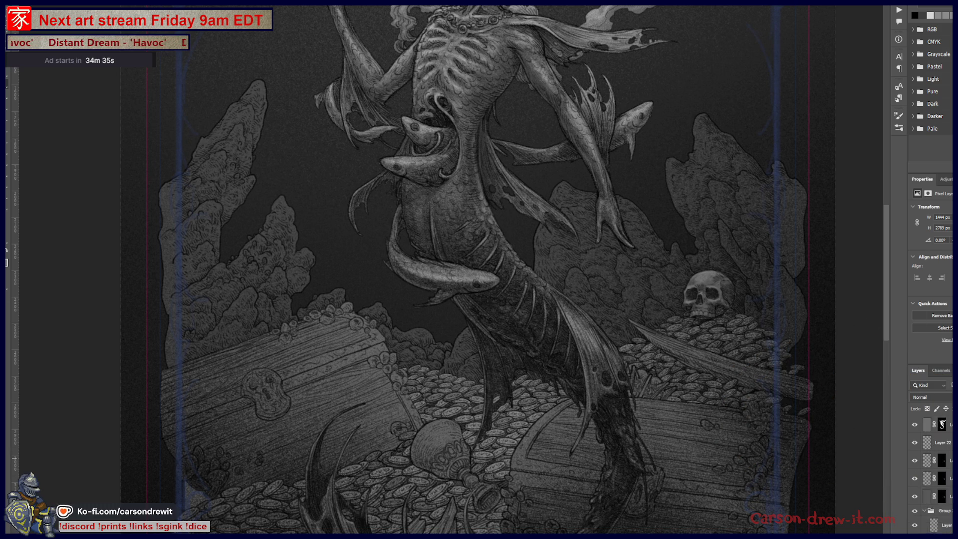
{"action": "key", "text": "alt+bracketleft"}
{"action": "key", "text": "alt+bracketleft"}
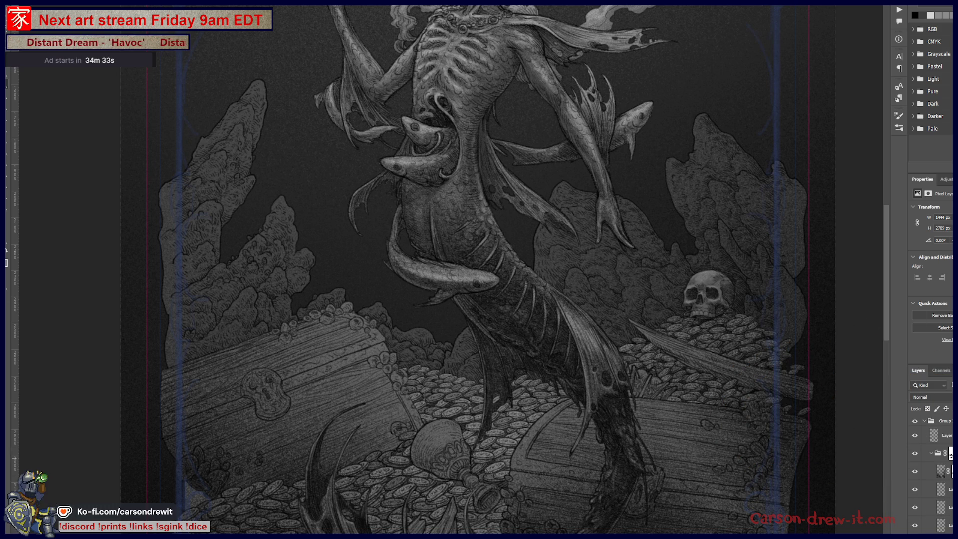
{"action": "left_click", "coordinate": [916, 454]}
{"action": "left_click", "coordinate": [916, 454]}
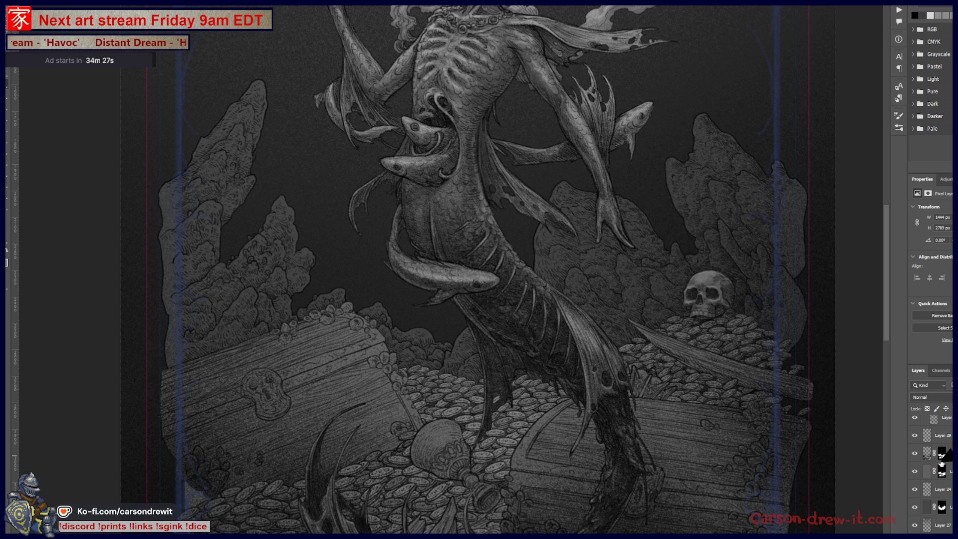
{"action": "left_click", "coordinate": [914, 456]}
{"action": "left_click", "coordinate": [913, 456]}
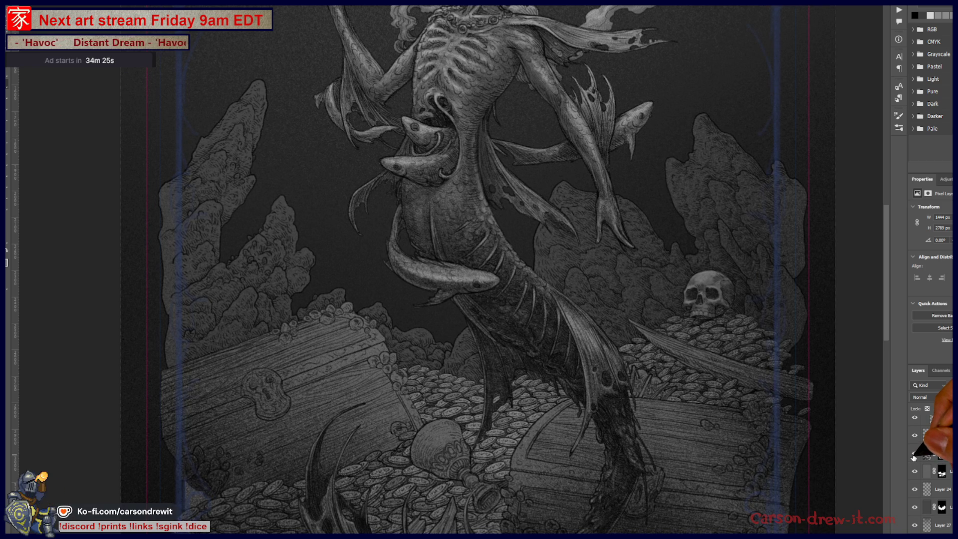
{"action": "left_click", "coordinate": [914, 456]}
{"action": "left_click", "coordinate": [914, 456]}
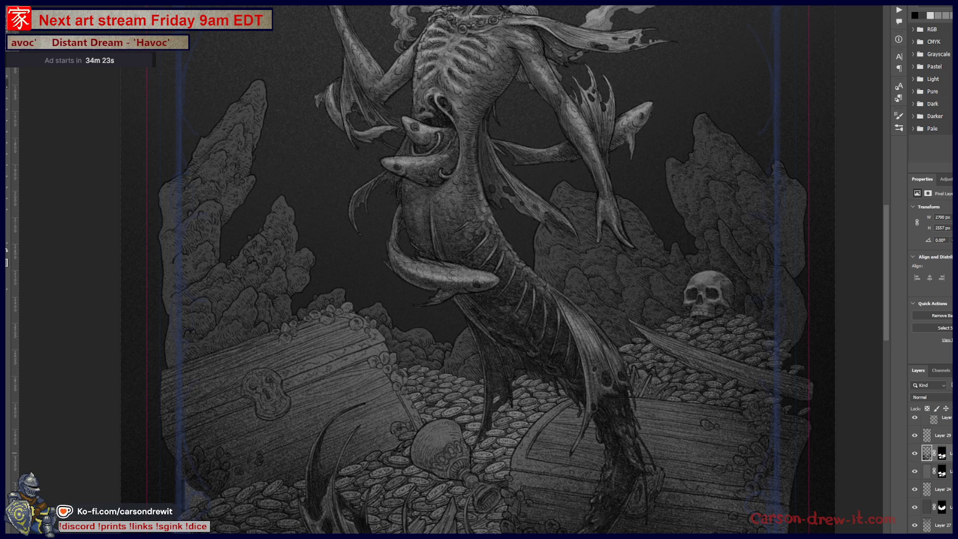
Step: Create Layer 37 and Alt-drag the shading layer's mask onto it, targeting its pixels
{"action": "key", "text": "ctrl+shift+alt+n"}
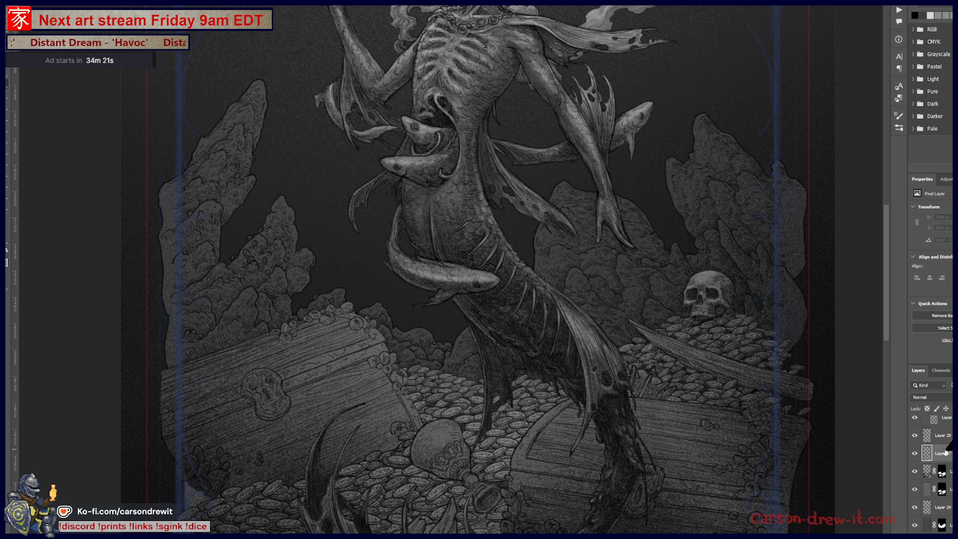
{"action": "left_click_drag", "start_coordinate": [947, 452], "coordinate": [946, 453]}
{"action": "key", "text": "ctrl+z"}
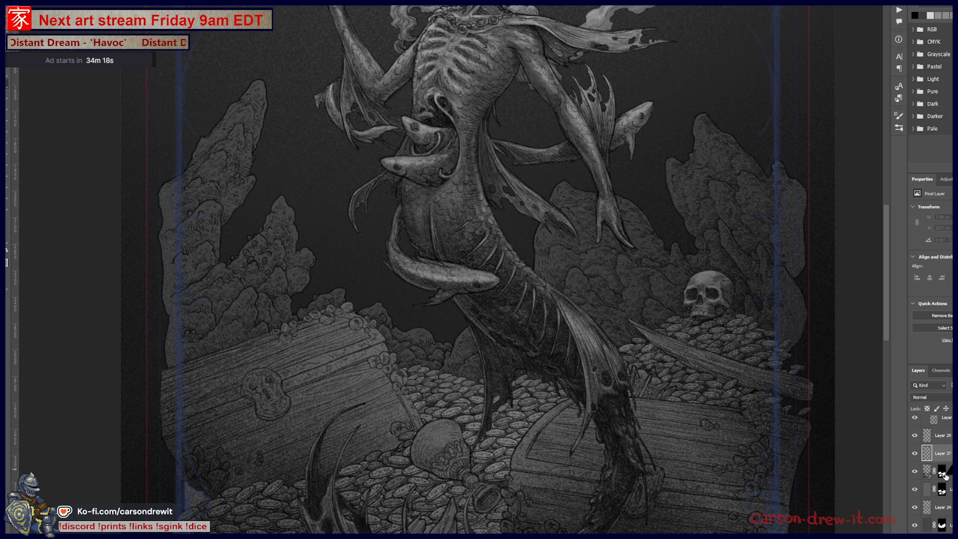
{"action": "left_click_drag", "start_coordinate": [943, 460], "coordinate": [932, 455]}
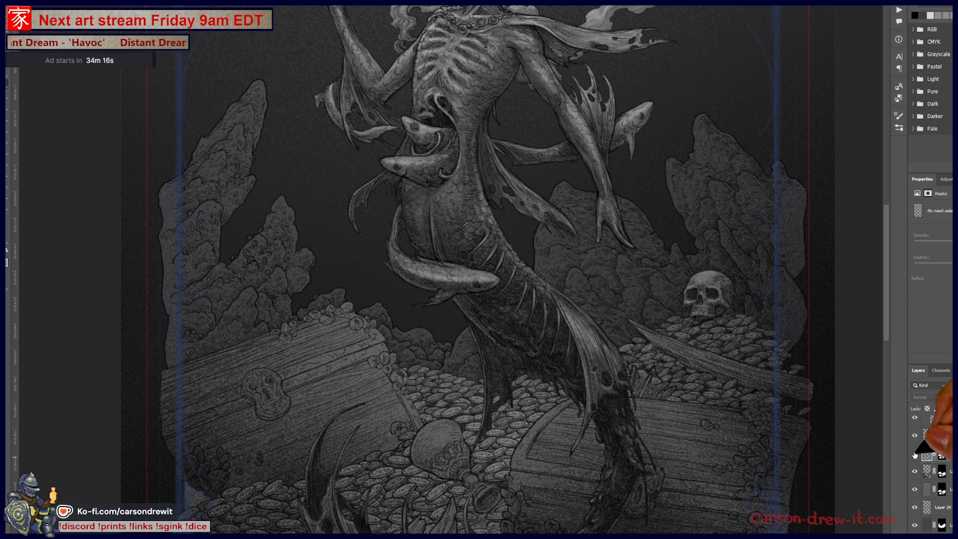
{"action": "left_click", "coordinate": [926, 453]}
{"action": "scroll", "coordinate": [525, 451], "scroll_direction": "up", "scroll_amount": 5}
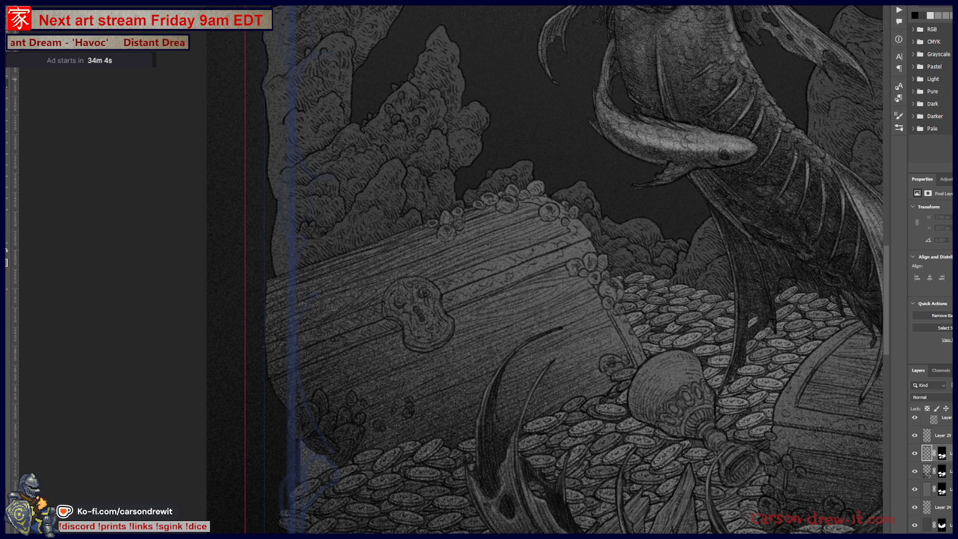
Step: Paint dark shading over the left chest's front, lid and upper edge
{"action": "mouse_move", "coordinate": [384, 343]}
{"action": "left_mouse_down"}
{"action": "mouse_move", "coordinate": [299, 393]}
{"action": "mouse_move", "coordinate": [331, 387]}
{"action": "mouse_move", "coordinate": [331, 402]}
{"action": "mouse_move", "coordinate": [295, 382]}
{"action": "mouse_move", "coordinate": [396, 366]}
{"action": "left_mouse_up"}
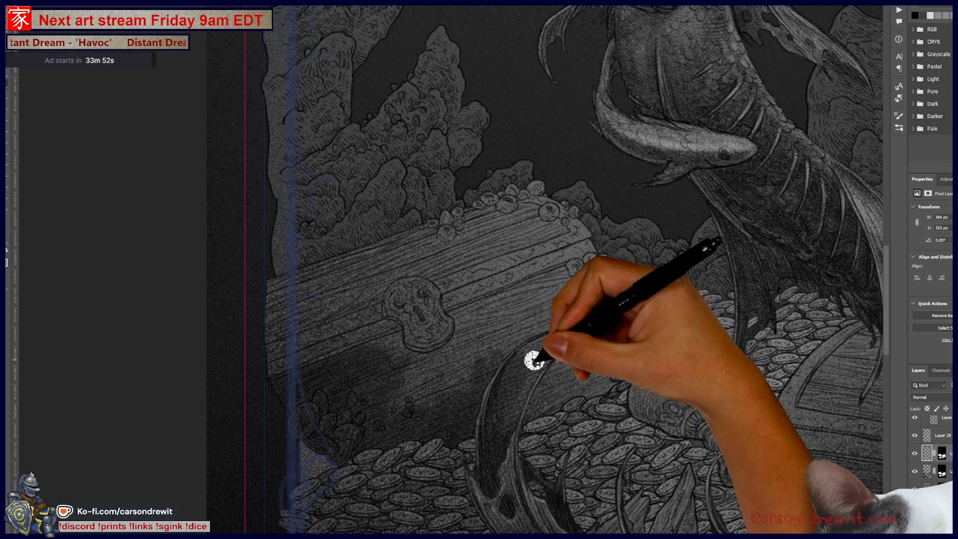
{"action": "left_click_drag", "start_coordinate": [546, 332], "coordinate": [563, 328]}
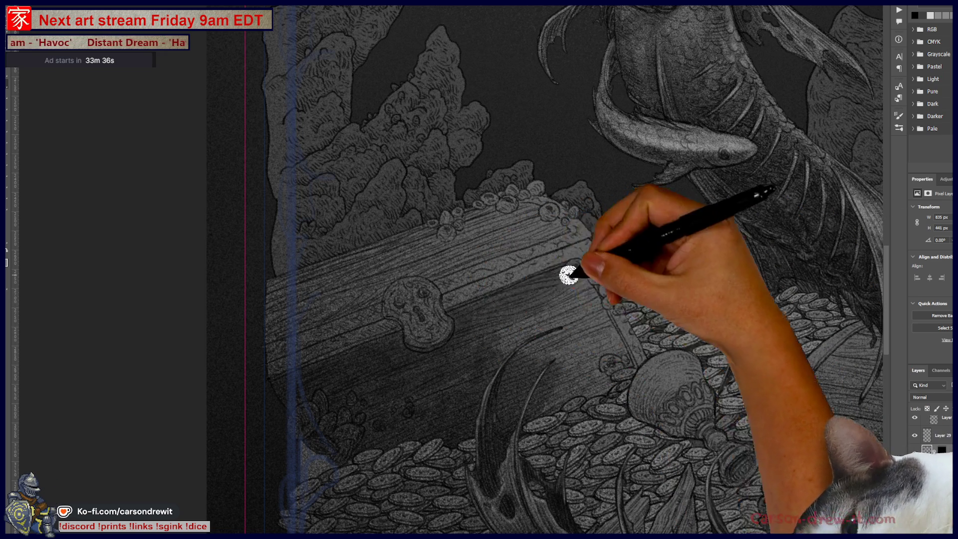
{"action": "left_click_drag", "start_coordinate": [473, 343], "coordinate": [521, 335]}
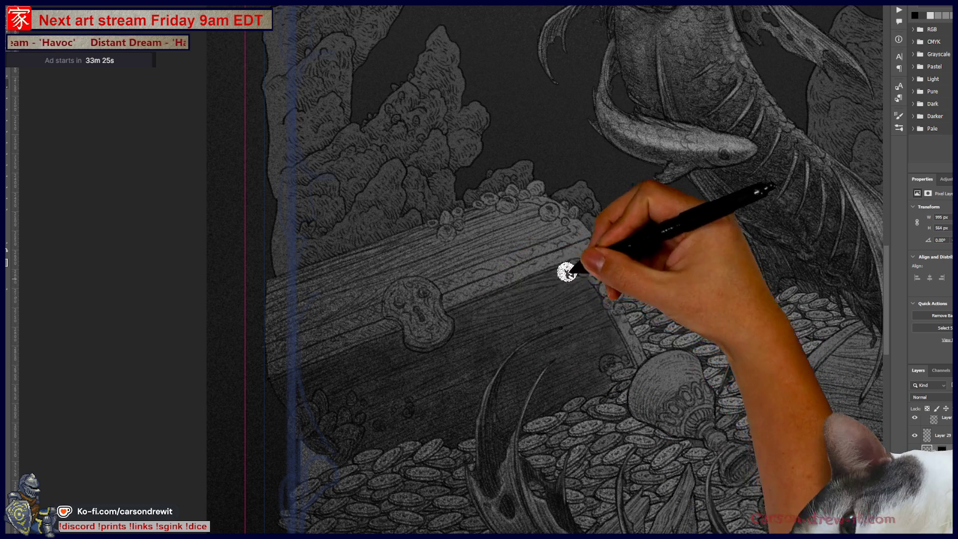
{"action": "left_click_drag", "start_coordinate": [413, 267], "coordinate": [266, 341]}
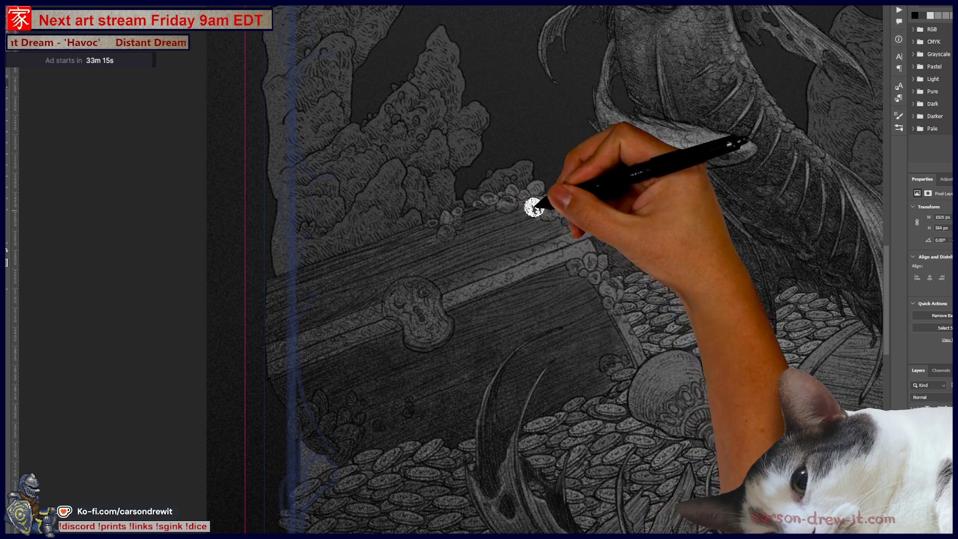
{"action": "left_click_drag", "start_coordinate": [562, 224], "coordinate": [483, 368]}
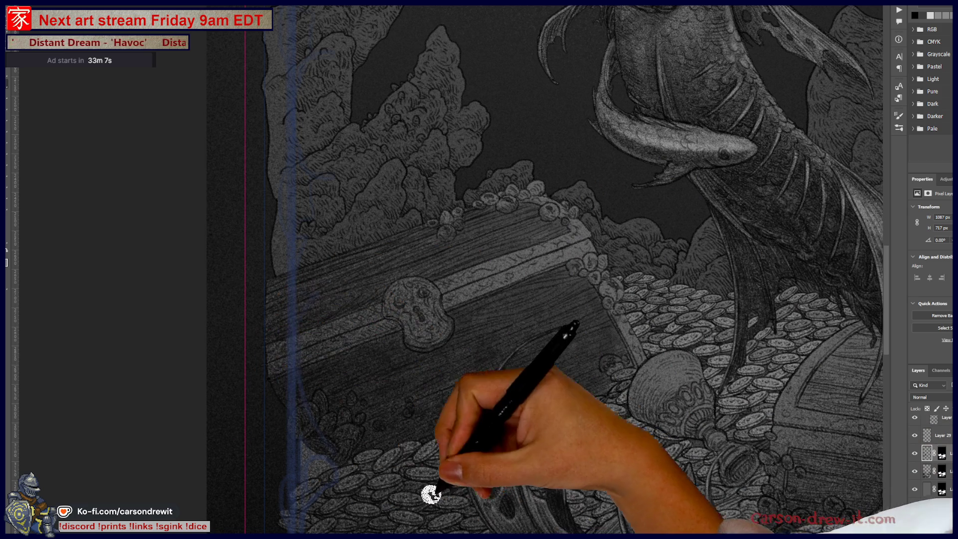
{"action": "left_click_drag", "start_coordinate": [527, 420], "coordinate": [437, 475]}
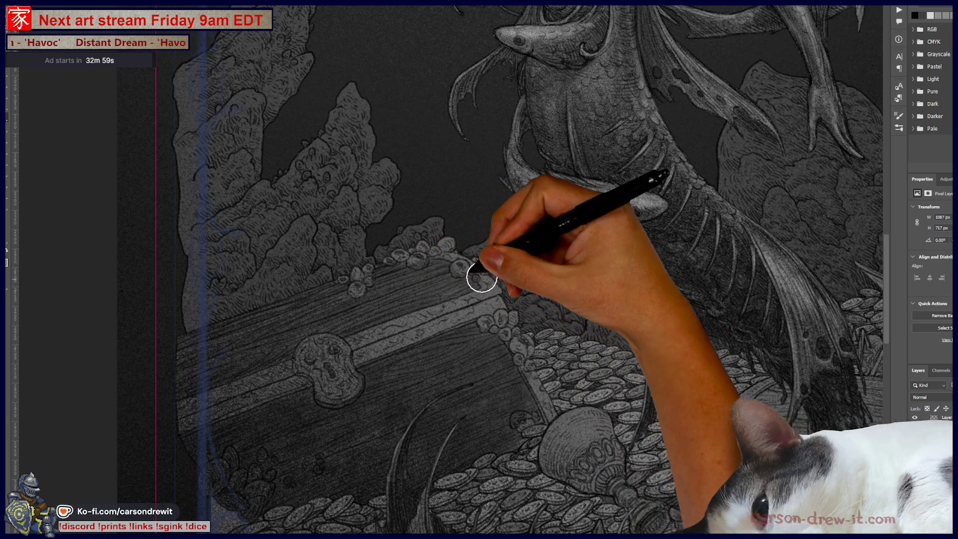
{"action": "left_click_drag", "start_coordinate": [467, 436], "coordinate": [549, 332]}
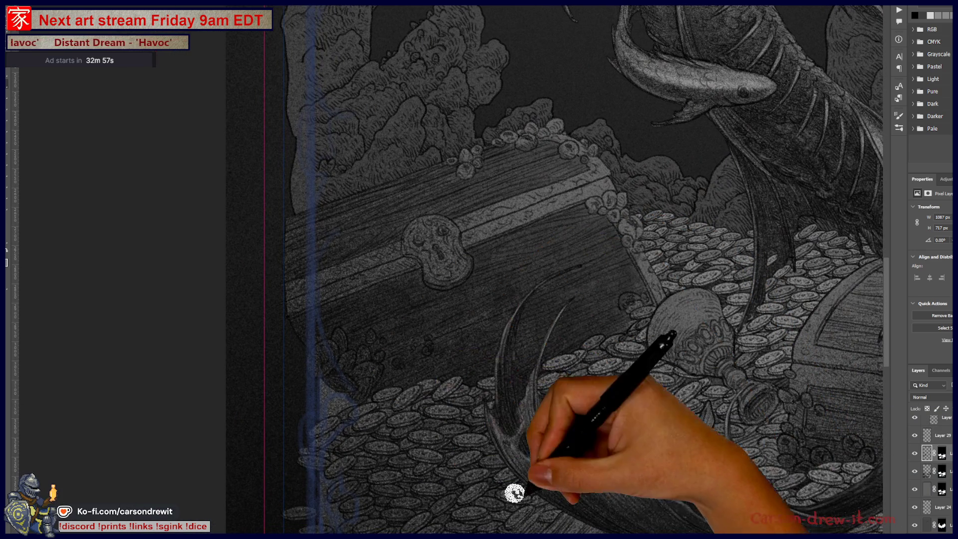
{"action": "left_click_drag", "start_coordinate": [403, 443], "coordinate": [360, 382]}
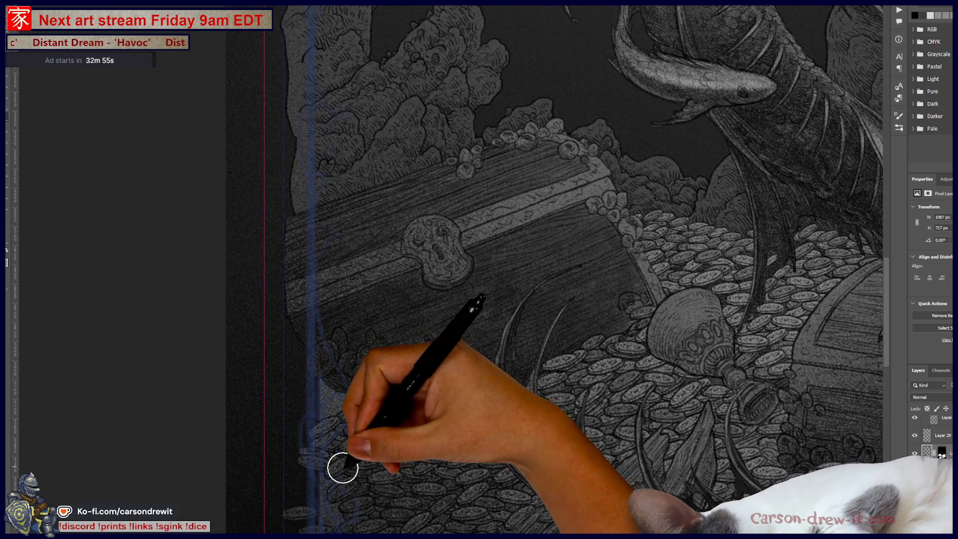
{"action": "left_click_drag", "start_coordinate": [364, 499], "coordinate": [342, 427]}
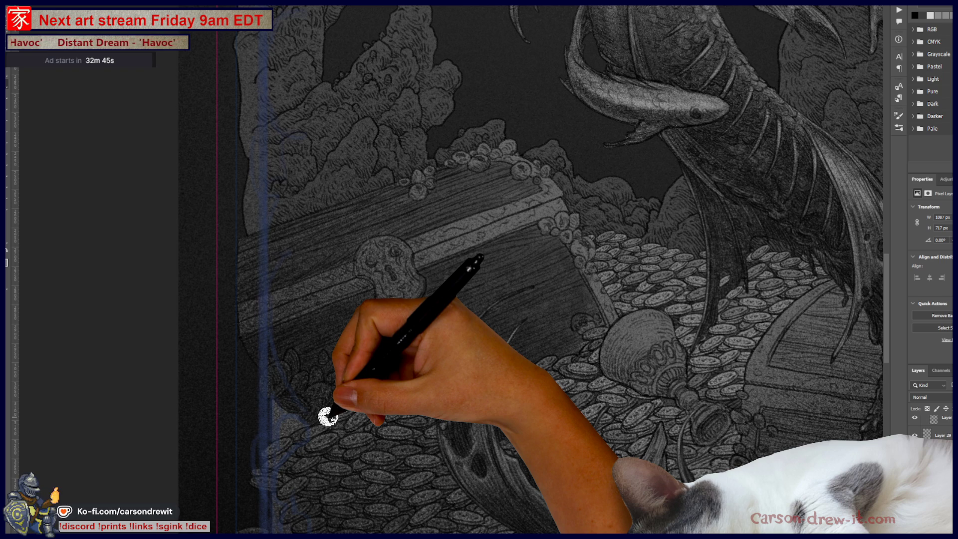
{"action": "scroll", "coordinate": [328, 417], "scroll_direction": "right", "scroll_amount": 5}
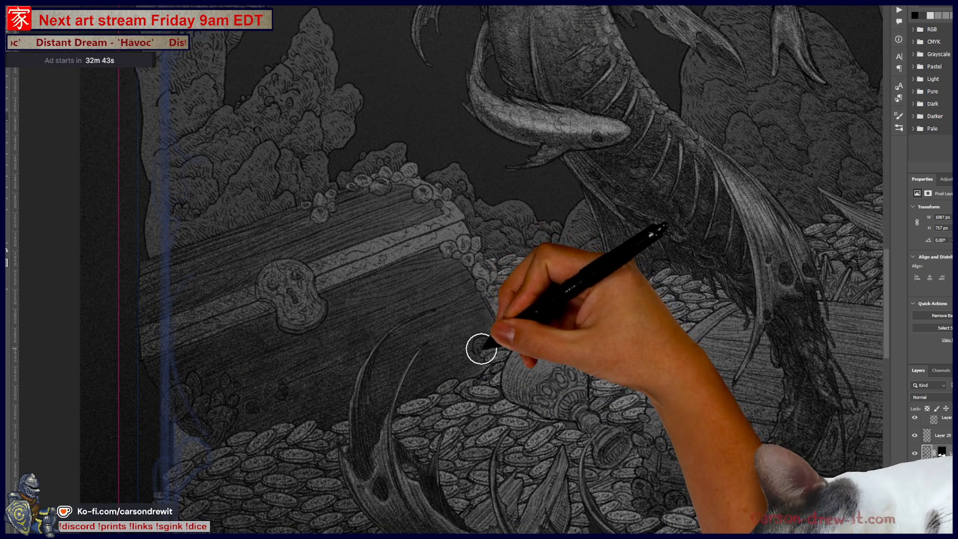
Step: Add a light textured mark on the coins and shade the right-hand treasure chest
{"action": "left_click_drag", "start_coordinate": [483, 372], "coordinate": [489, 379]}
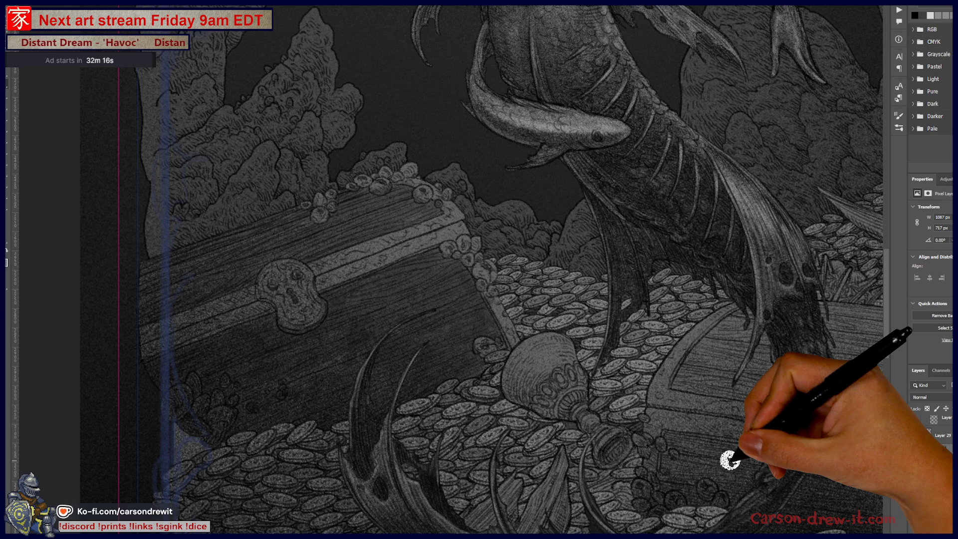
{"action": "left_click_drag", "start_coordinate": [589, 450], "coordinate": [367, 406]}
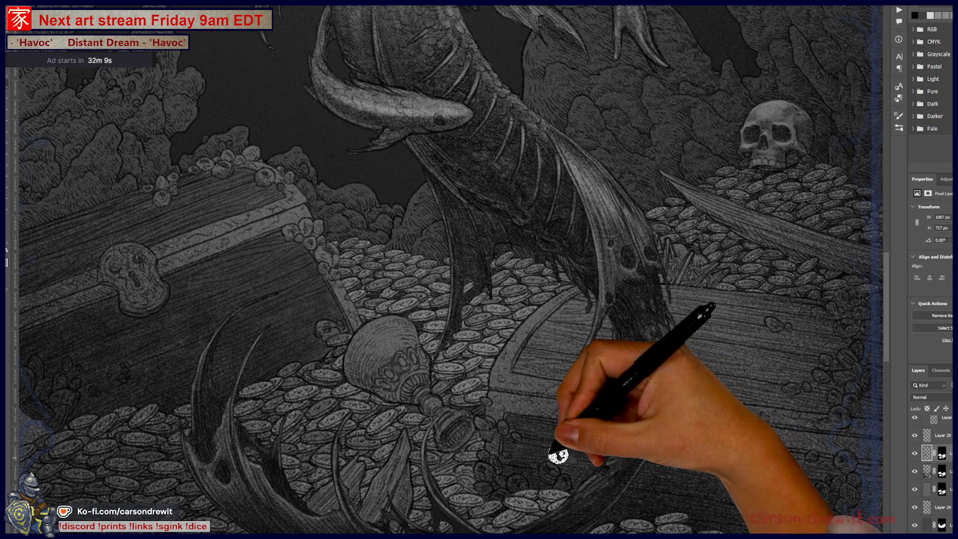
{"action": "left_click_drag", "start_coordinate": [609, 507], "coordinate": [696, 507]}
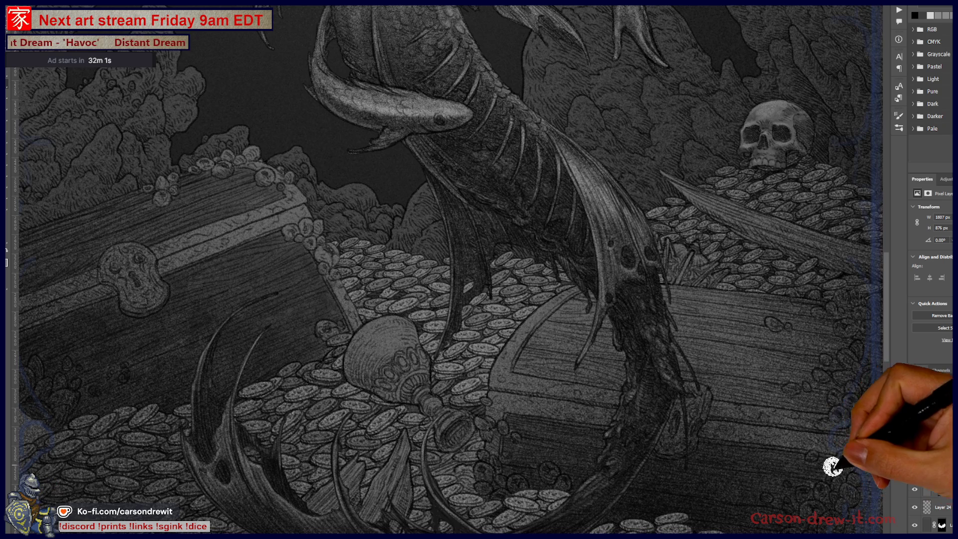
{"action": "left_click_drag", "start_coordinate": [736, 526], "coordinate": [552, 417]}
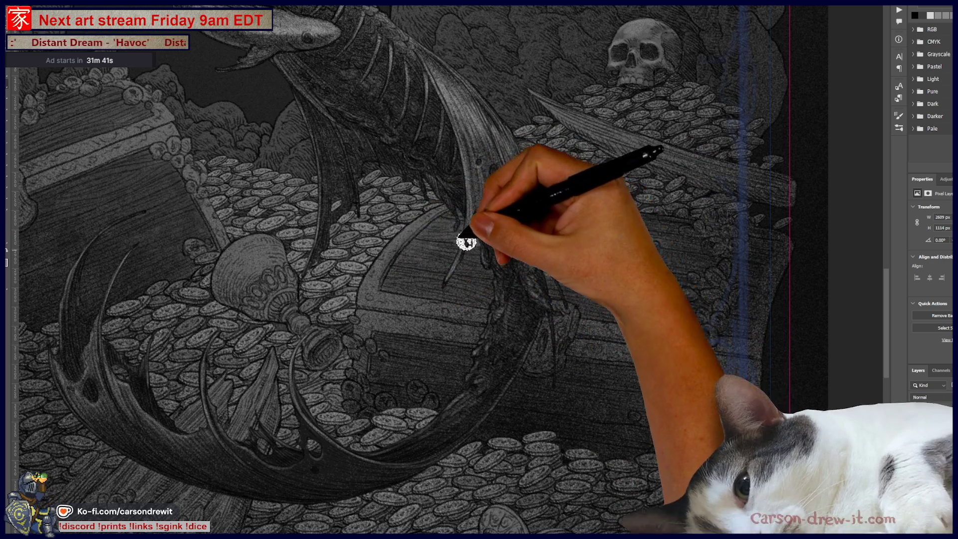
{"action": "scroll", "coordinate": [613, 166], "scroll_direction": "down", "scroll_amount": 5}
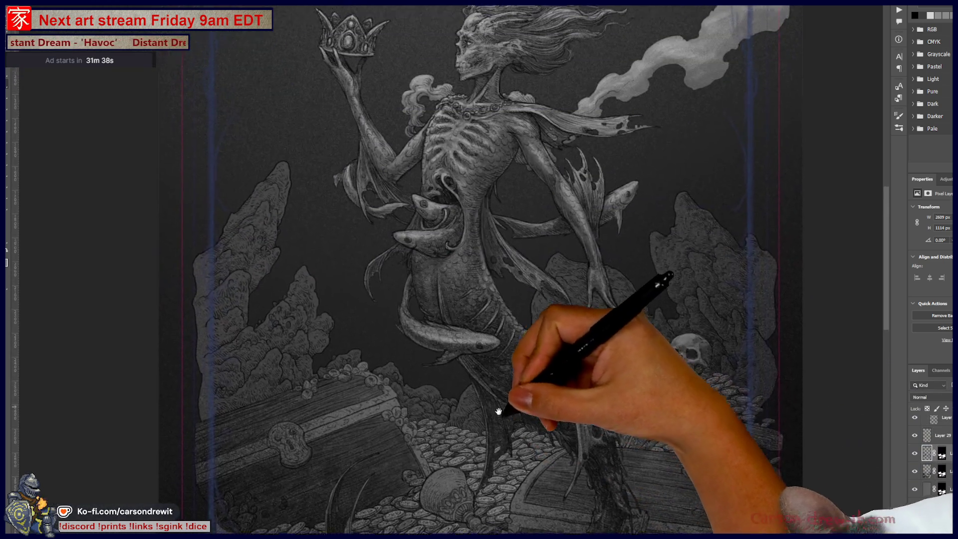
{"action": "left_click_drag", "start_coordinate": [499, 412], "coordinate": [514, 439]}
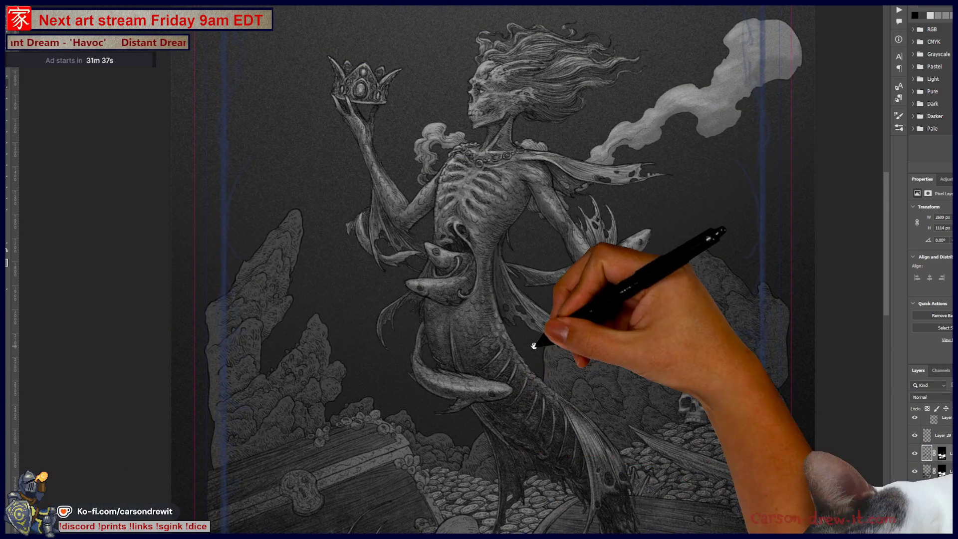
{"action": "left_click_drag", "start_coordinate": [539, 342], "coordinate": [536, 363]}
{"action": "left_click_drag", "start_coordinate": [652, 338], "coordinate": [646, 385]}
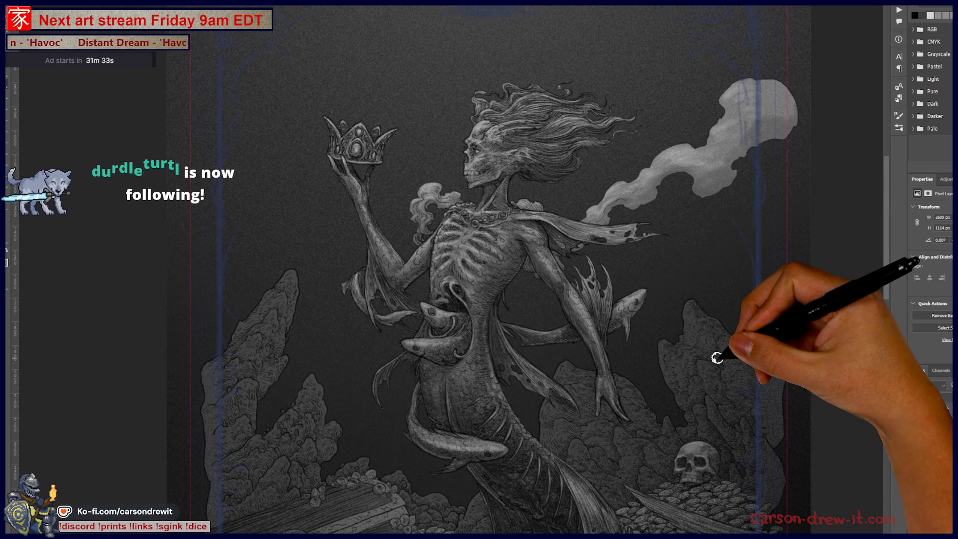
{"action": "mouse_move", "coordinate": [720, 353]}
{"action": "left_mouse_down"}
{"action": "mouse_move", "coordinate": [677, 396]}
{"action": "mouse_move", "coordinate": [621, 406]}
{"action": "mouse_move", "coordinate": [554, 393]}
{"action": "mouse_move", "coordinate": [509, 238]}
{"action": "left_mouse_up"}
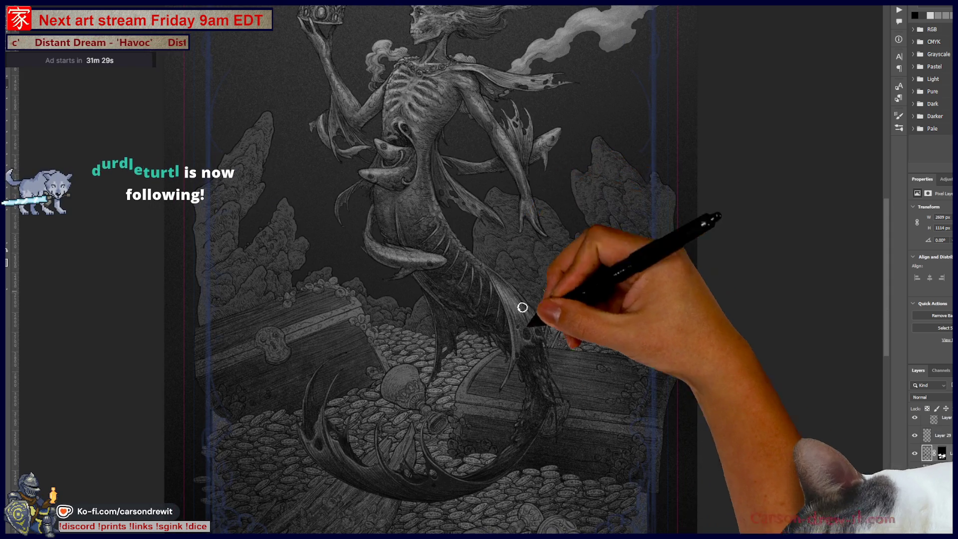
{"action": "left_click_drag", "start_coordinate": [496, 400], "coordinate": [468, 351]}
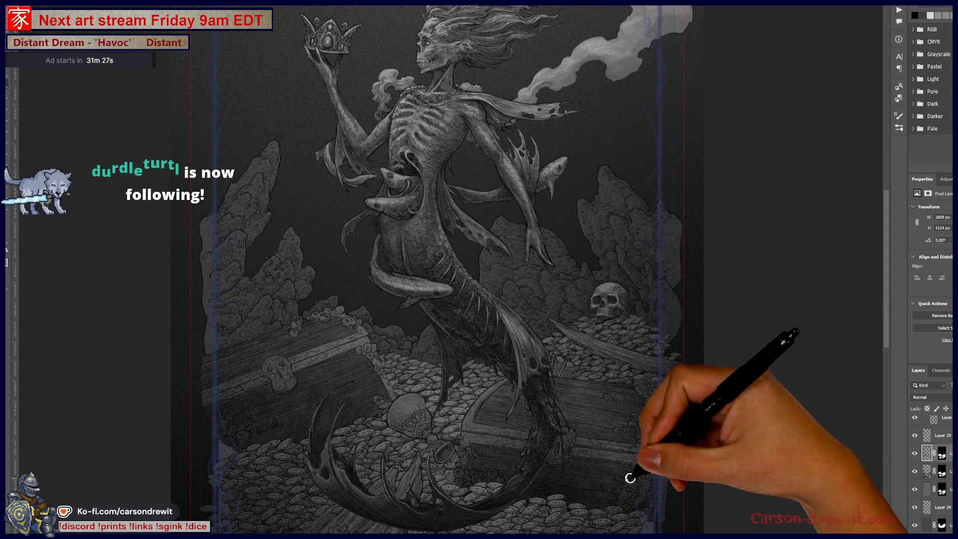
{"action": "mouse_move", "coordinate": [569, 453]}
{"action": "left_mouse_down"}
{"action": "mouse_move", "coordinate": [556, 466]}
{"action": "mouse_move", "coordinate": [552, 448]}
{"action": "left_mouse_up"}
{"action": "scroll", "coordinate": [552, 447], "scroll_direction": "down", "scroll_amount": 2}
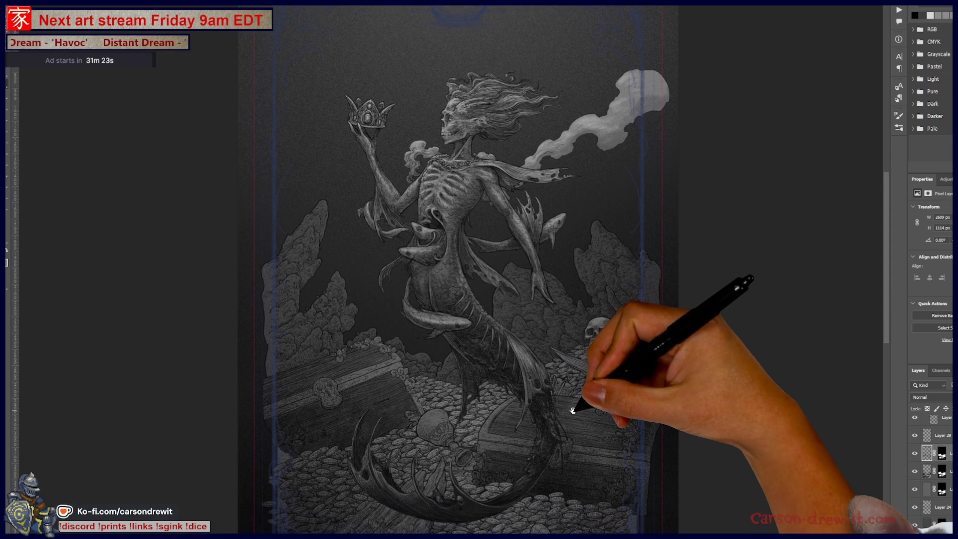
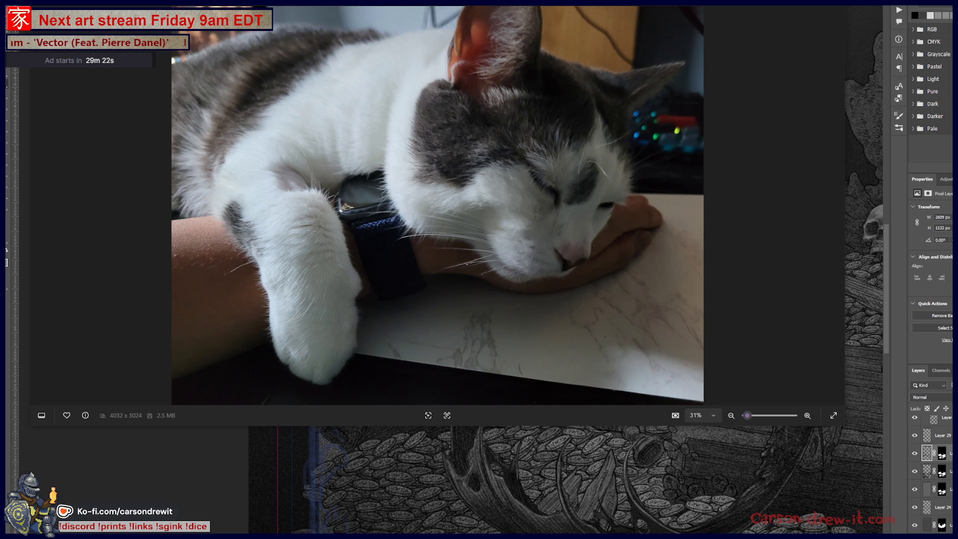
Step: Advance to the next cat photo, then close all three Windows Photos windows
{"action": "key", "text": "Right"}
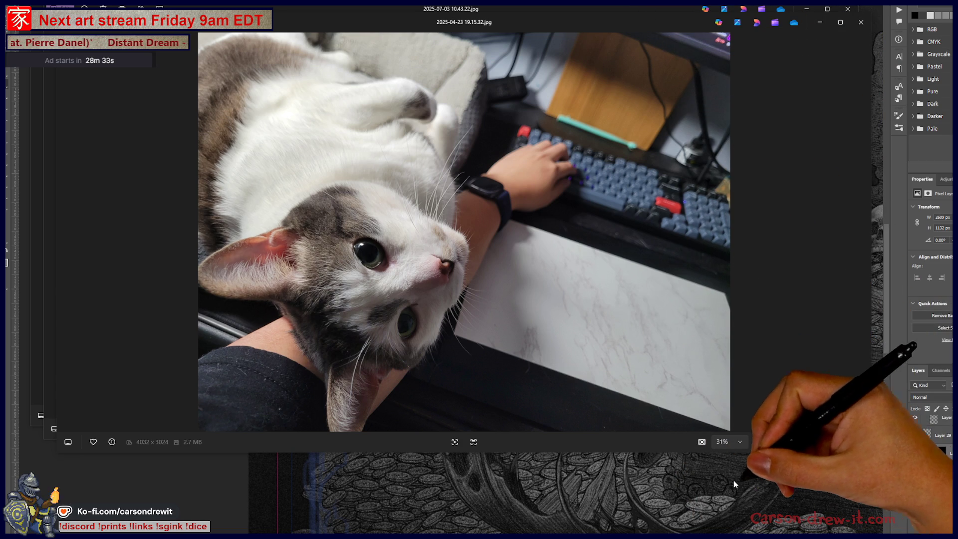
{"action": "left_click", "coordinate": [857, 23]}
{"action": "left_click", "coordinate": [849, 14]}
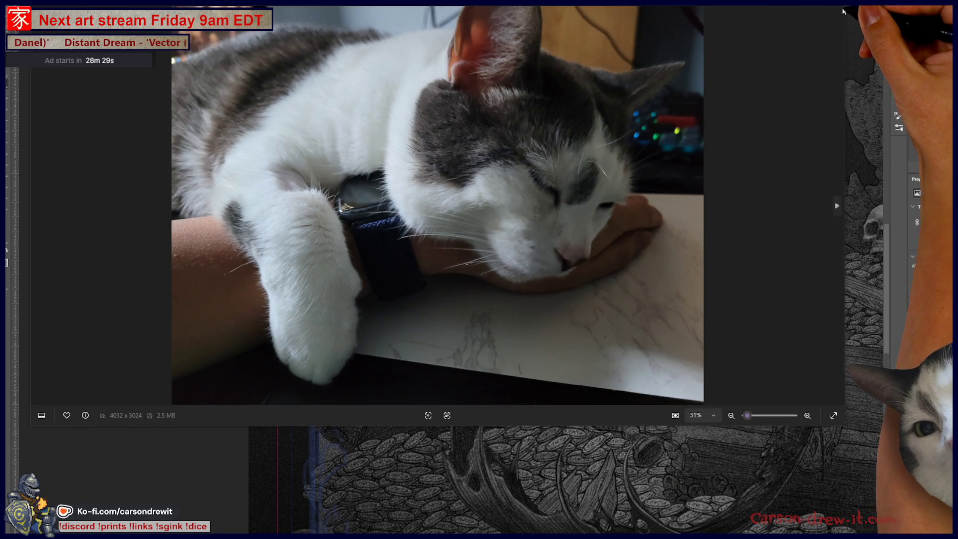
{"action": "left_click", "coordinate": [849, 13]}
Step: Pan to the mermaid's tail and hatch dark strokes across the tail fin
{"action": "left_click_drag", "start_coordinate": [488, 336], "coordinate": [384, 345]}
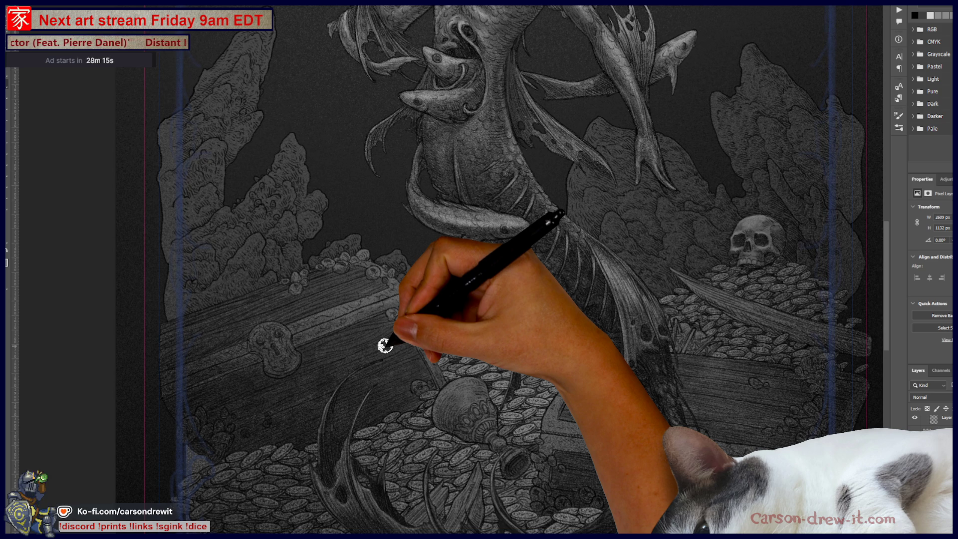
{"action": "left_click_drag", "start_coordinate": [641, 424], "coordinate": [486, 385]}
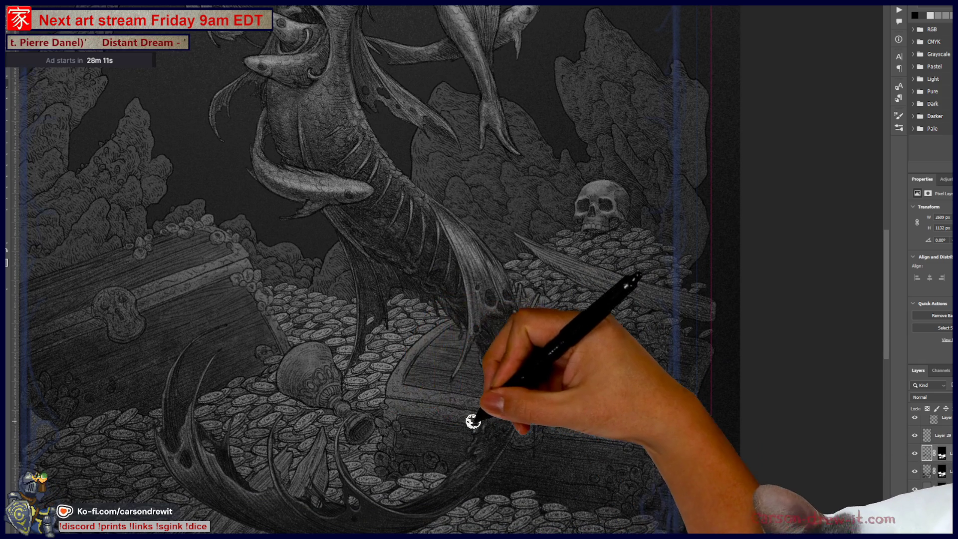
{"action": "mouse_move", "coordinate": [405, 407]}
{"action": "left_mouse_down"}
{"action": "mouse_move", "coordinate": [474, 394]}
{"action": "mouse_move", "coordinate": [445, 395]}
{"action": "mouse_move", "coordinate": [499, 400]}
{"action": "mouse_move", "coordinate": [514, 427]}
{"action": "mouse_move", "coordinate": [498, 400]}
{"action": "mouse_move", "coordinate": [546, 415]}
{"action": "left_mouse_up"}
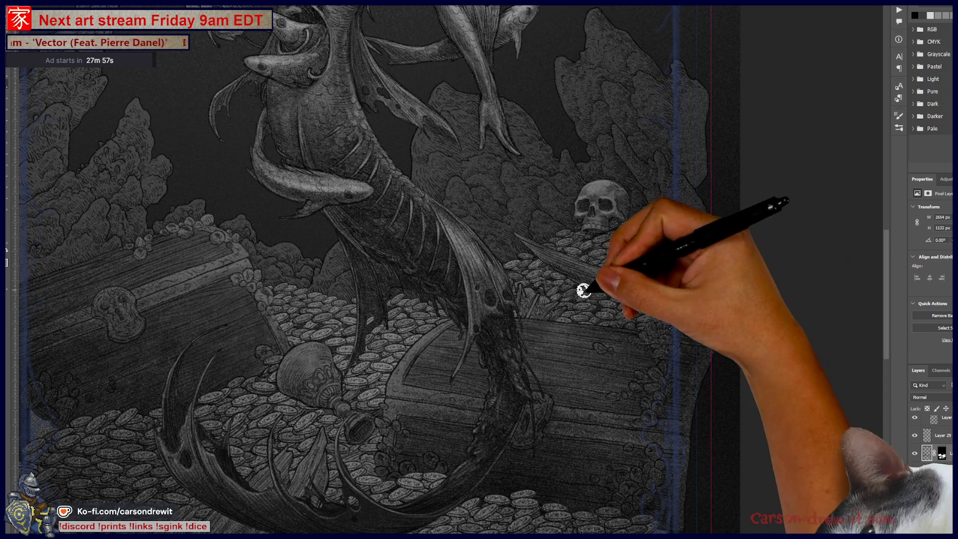
Step: Lengthen the sword blade beside the skull with two brush strokes
{"action": "left_click_drag", "start_coordinate": [586, 280], "coordinate": [664, 309]}
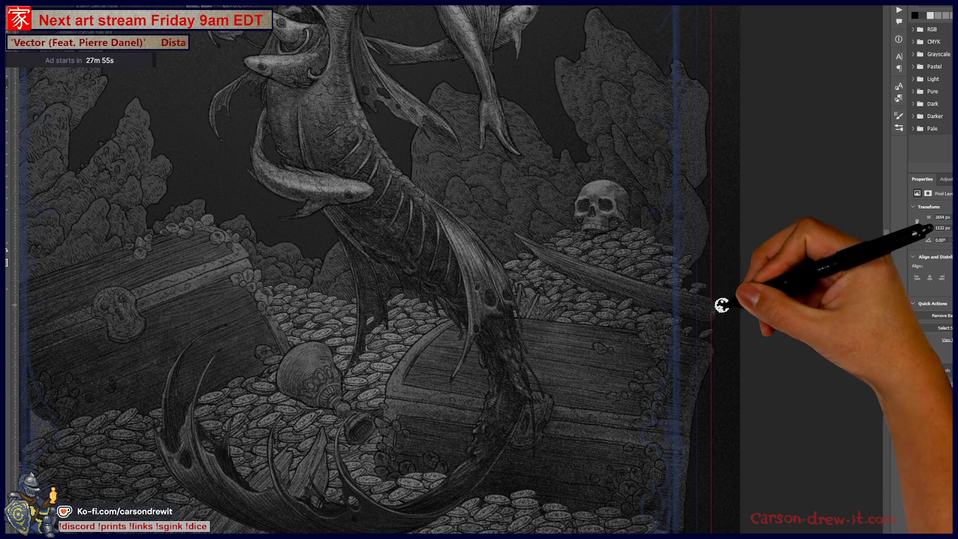
{"action": "left_click_drag", "start_coordinate": [595, 265], "coordinate": [703, 295]}
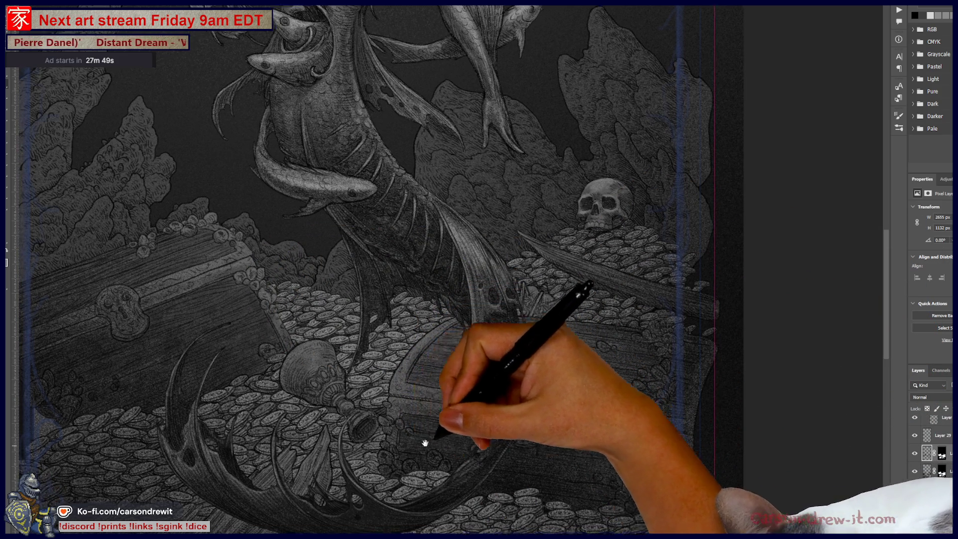
{"action": "left_click_drag", "start_coordinate": [415, 445], "coordinate": [599, 349]}
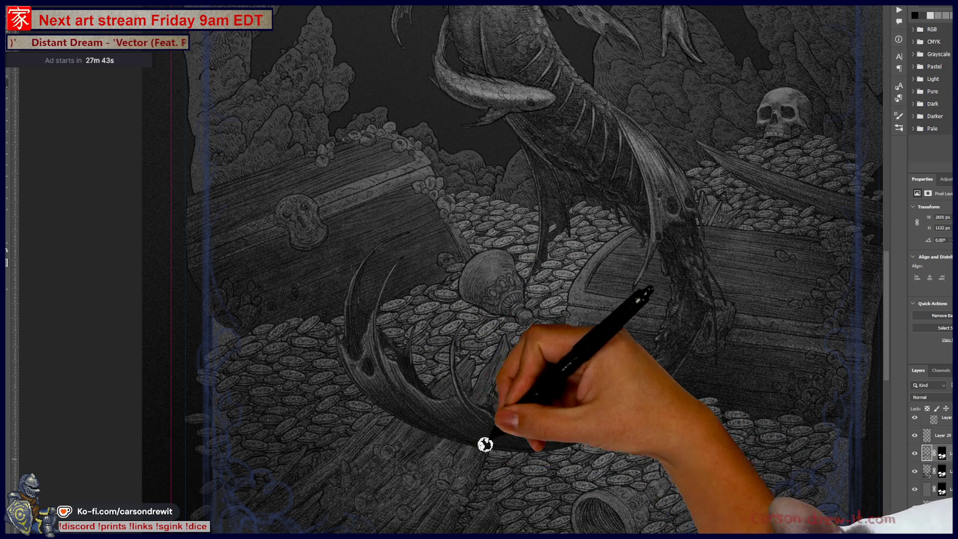
Step: Brush extra strokes over the coins between the chests, just above the bottom border
{"action": "mouse_move", "coordinate": [434, 498]}
{"action": "left_mouse_down"}
{"action": "mouse_move", "coordinate": [552, 368]}
{"action": "mouse_move", "coordinate": [529, 369]}
{"action": "left_mouse_up"}
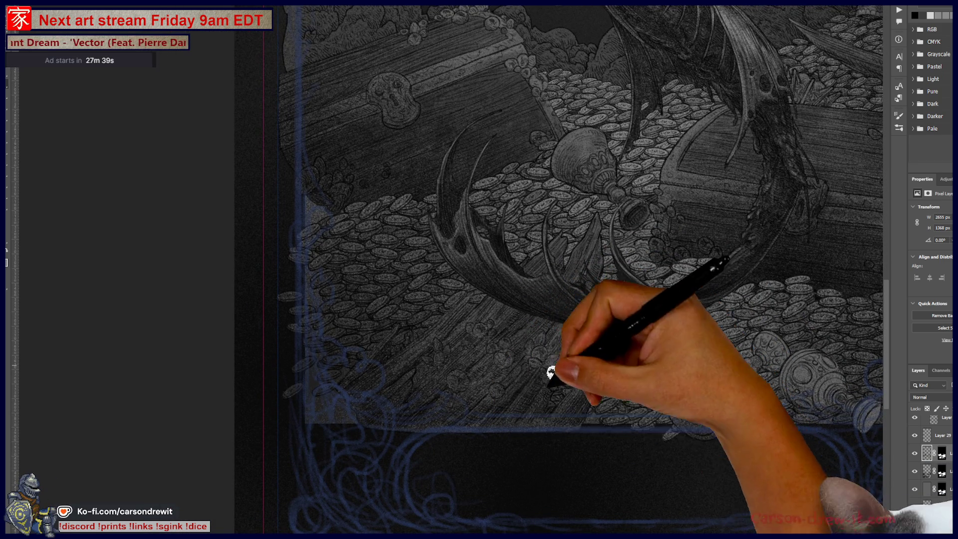
{"action": "left_click_drag", "start_coordinate": [540, 446], "coordinate": [590, 393]}
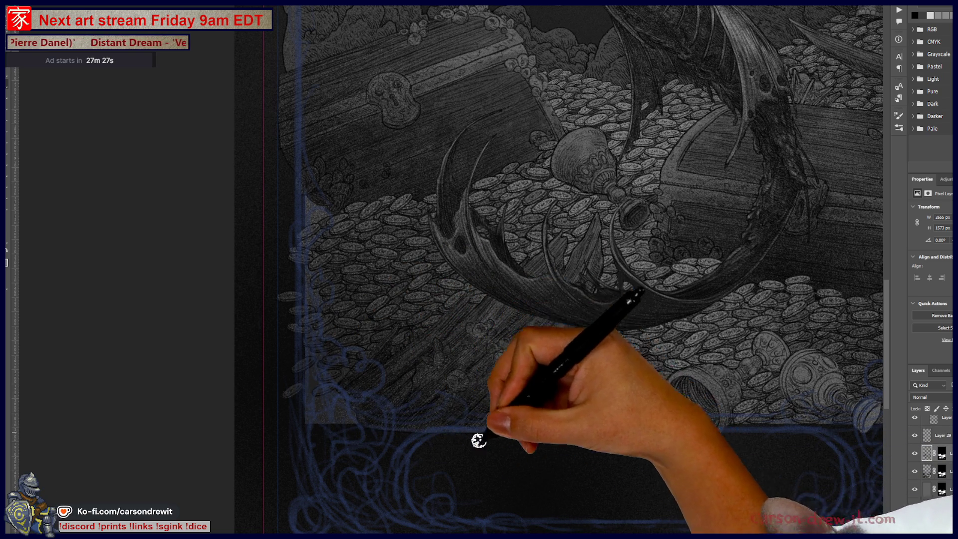
{"action": "left_click_drag", "start_coordinate": [654, 415], "coordinate": [456, 460]}
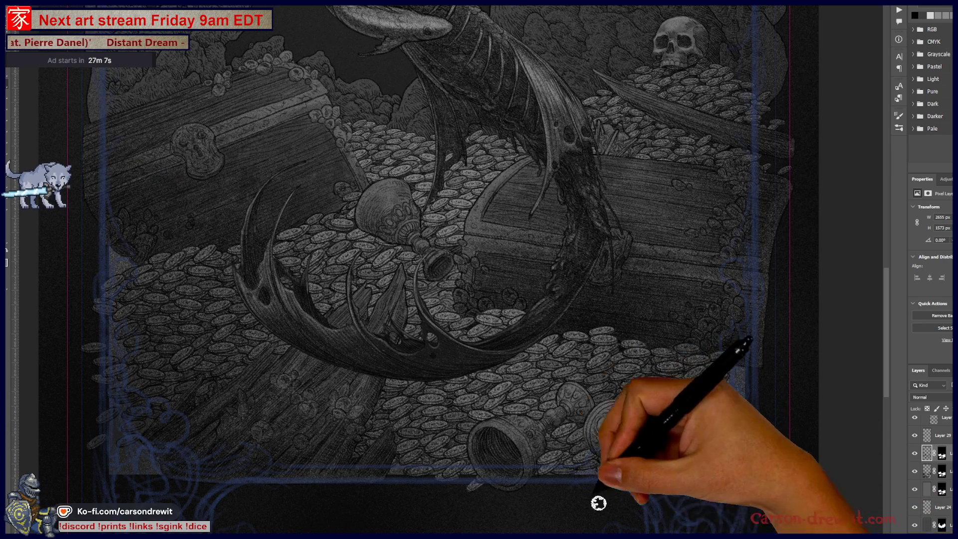
{"action": "scroll", "coordinate": [514, 452], "scroll_direction": "up", "scroll_amount": 5}
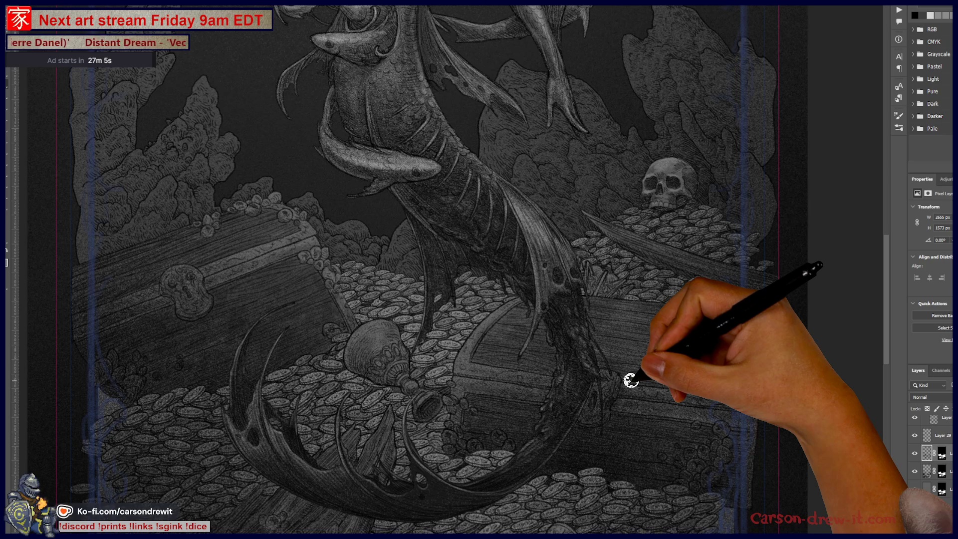
{"action": "scroll", "coordinate": [605, 364], "scroll_direction": "down", "scroll_amount": 2}
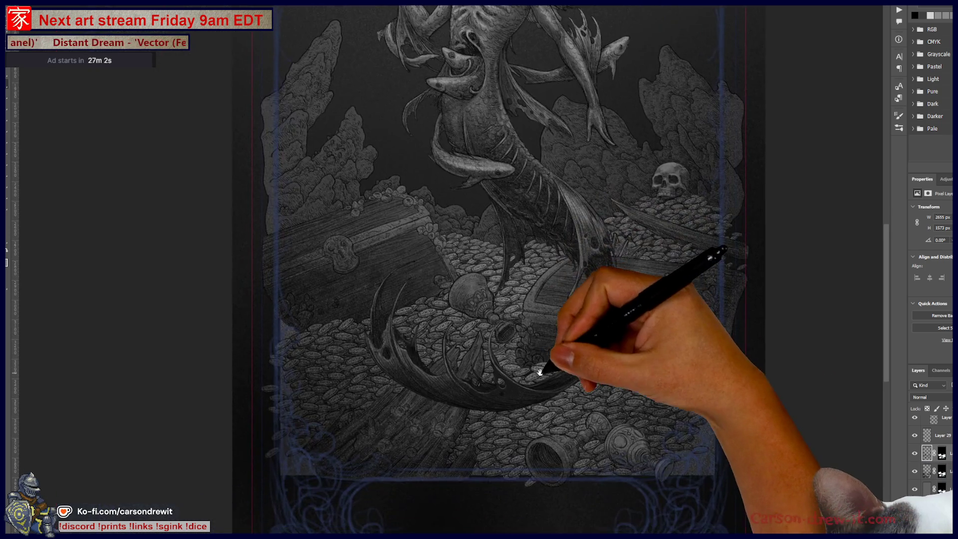
{"action": "left_click_drag", "start_coordinate": [540, 372], "coordinate": [552, 370]}
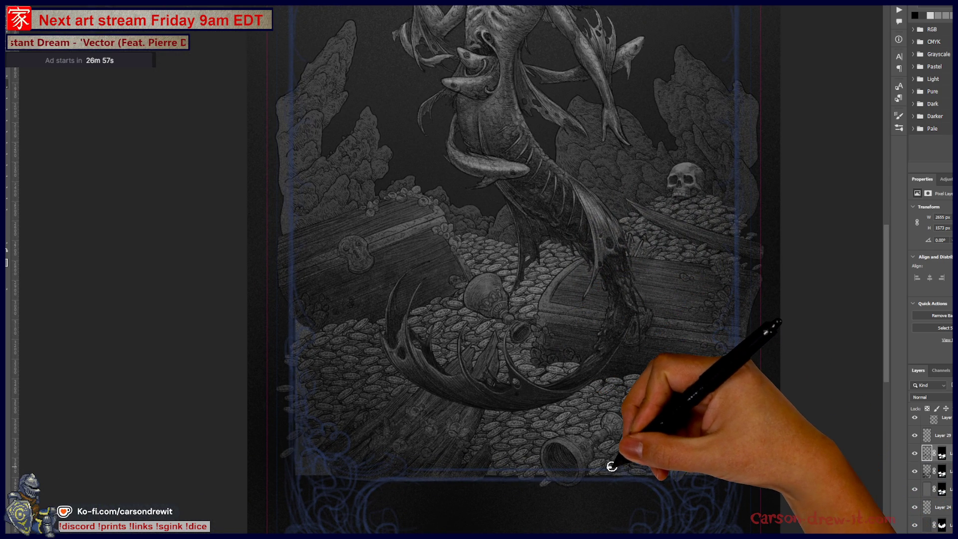
{"action": "mouse_move", "coordinate": [552, 233]}
{"action": "left_mouse_down"}
{"action": "mouse_move", "coordinate": [588, 321]}
{"action": "mouse_move", "coordinate": [577, 252]}
{"action": "mouse_move", "coordinate": [503, 406]}
{"action": "mouse_move", "coordinate": [612, 488]}
{"action": "mouse_move", "coordinate": [651, 426]}
{"action": "left_mouse_up"}
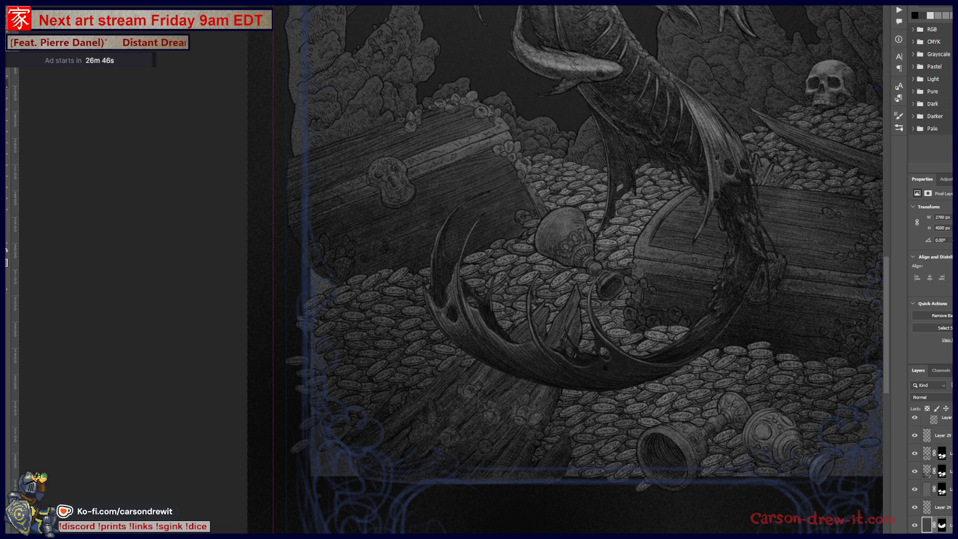
{"action": "left_click", "coordinate": [915, 491]}
{"action": "left_click", "coordinate": [916, 491]}
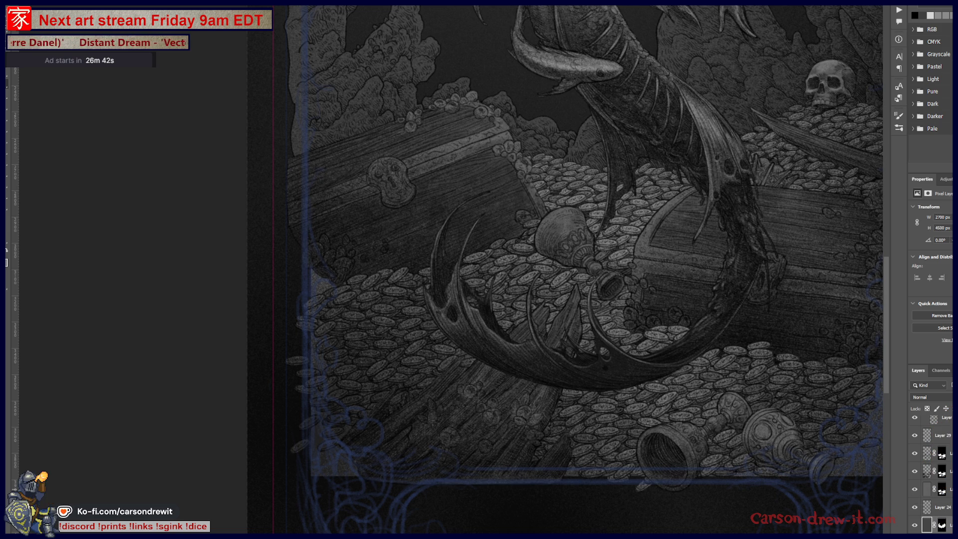
{"action": "left_click", "coordinate": [916, 508]}
{"action": "left_click", "coordinate": [916, 508]}
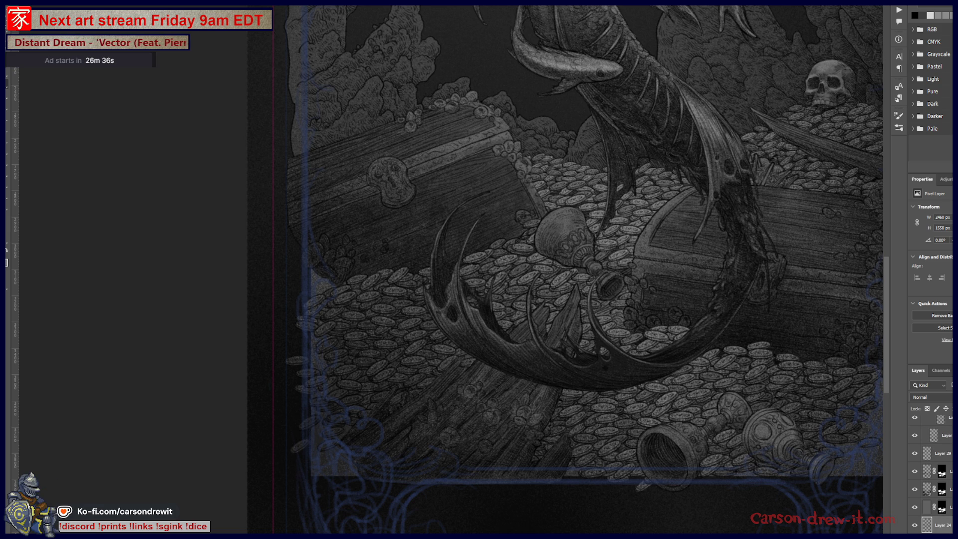
{"action": "scroll", "coordinate": [930, 472], "scroll_direction": "down", "scroll_amount": 2}
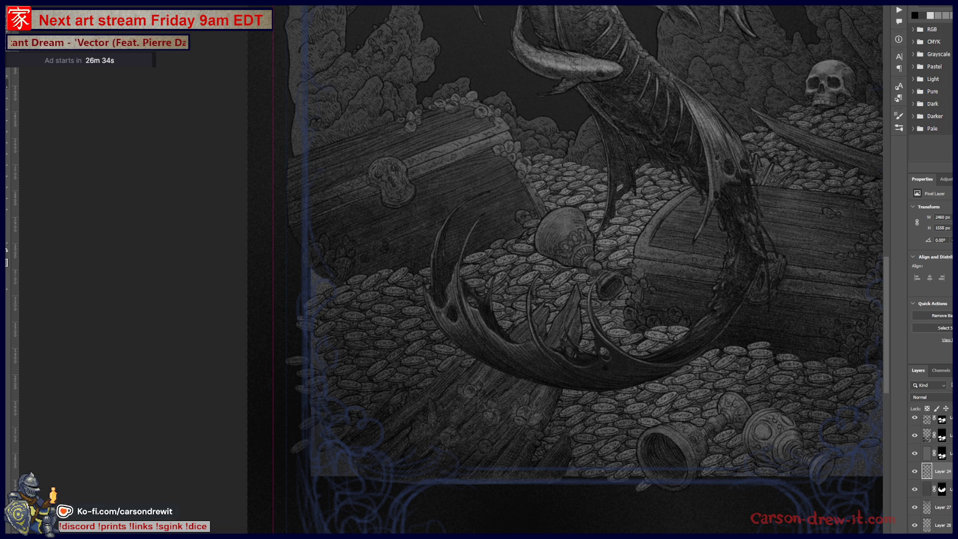
{"action": "left_click", "coordinate": [915, 473]}
{"action": "left_click", "coordinate": [915, 473]}
{"action": "scroll", "coordinate": [921, 474], "scroll_direction": "down", "scroll_amount": 3}
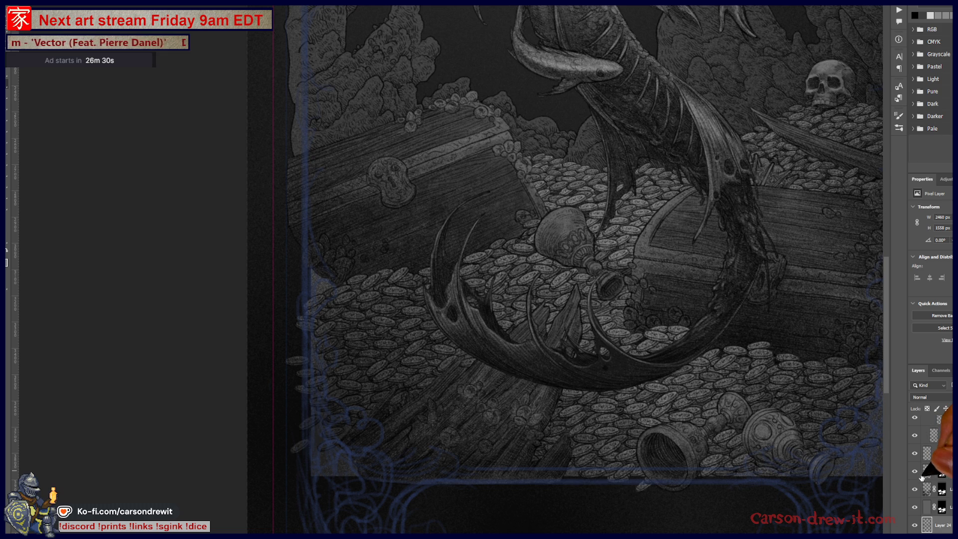
{"action": "left_click", "coordinate": [913, 512]}
{"action": "left_click", "coordinate": [913, 512]}
{"action": "left_click", "coordinate": [913, 513]}
{"action": "left_click", "coordinate": [913, 512]}
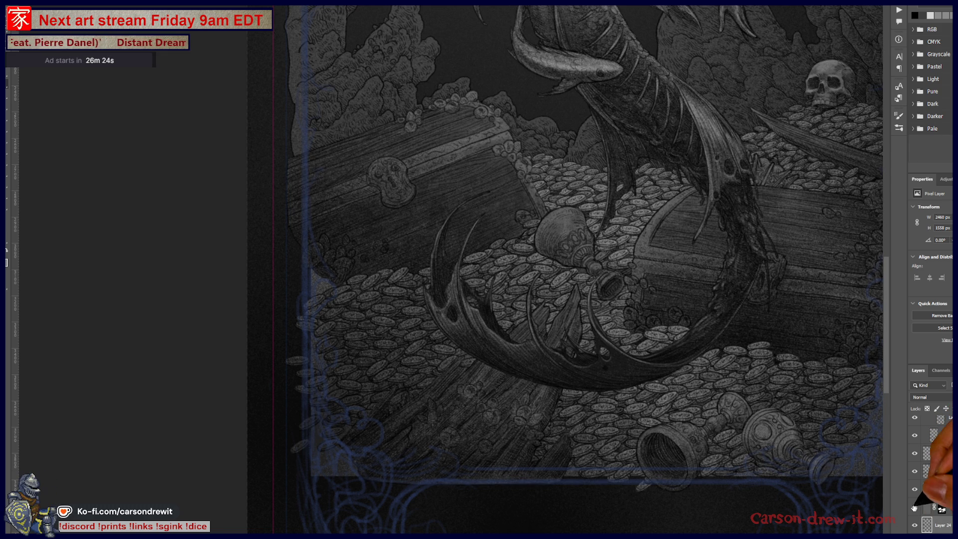
{"action": "left_click", "coordinate": [915, 509], "text": "alt"}
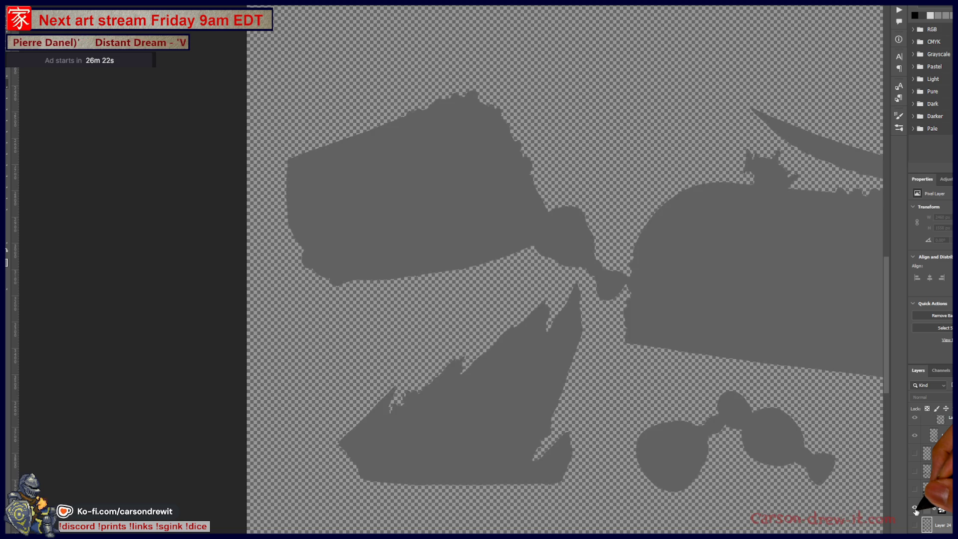
{"action": "left_click", "coordinate": [916, 509], "text": "alt"}
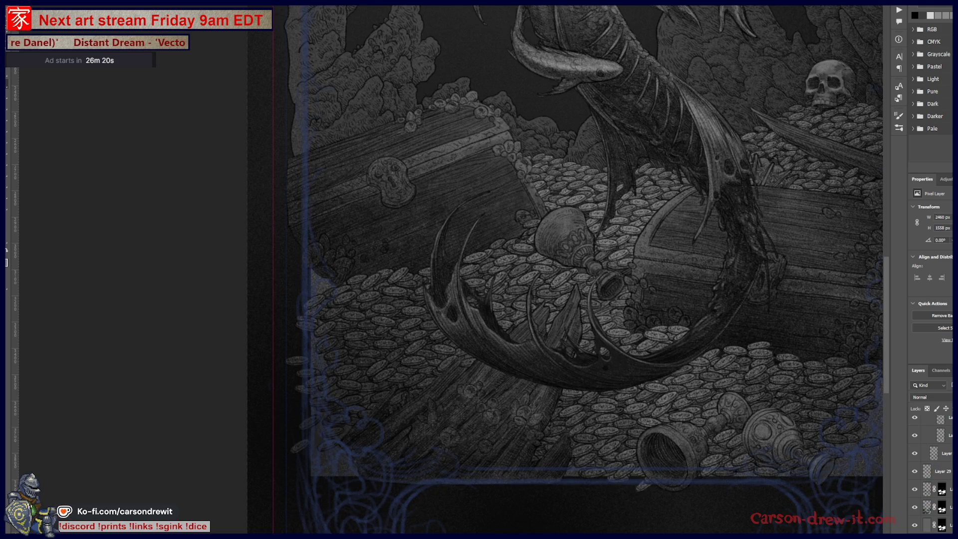
{"action": "left_click", "coordinate": [914, 473]}
{"action": "left_click", "coordinate": [915, 473]}
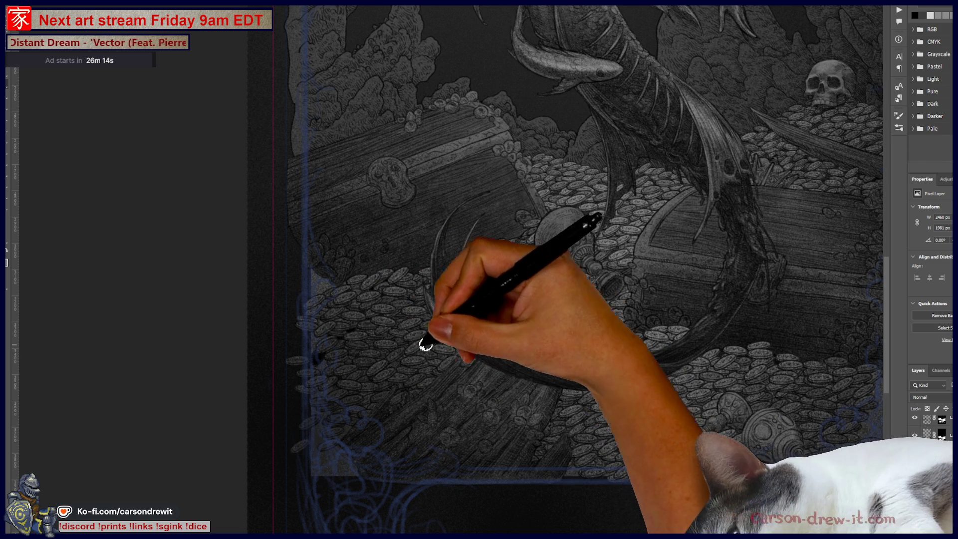
{"action": "left_click", "coordinate": [927, 470]}
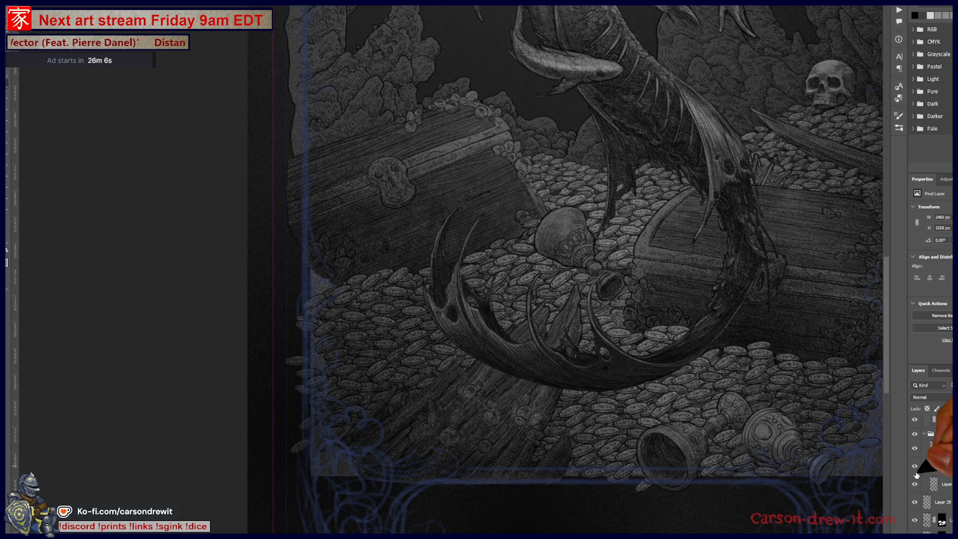
{"action": "left_click", "coordinate": [917, 470]}
{"action": "left_click", "coordinate": [917, 470]}
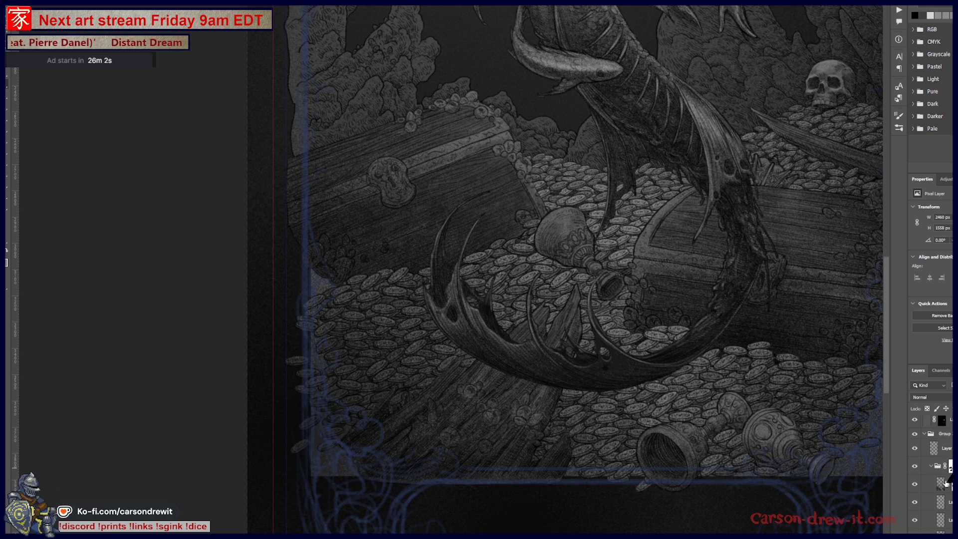
{"action": "left_click", "coordinate": [915, 488]}
{"action": "left_click", "coordinate": [917, 487]}
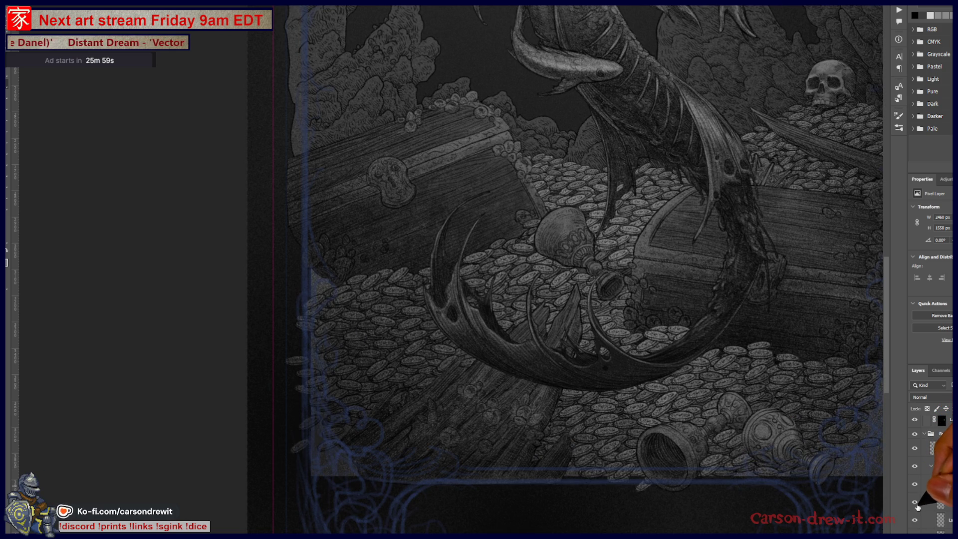
{"action": "left_click", "coordinate": [916, 503]}
{"action": "left_click", "coordinate": [915, 503]}
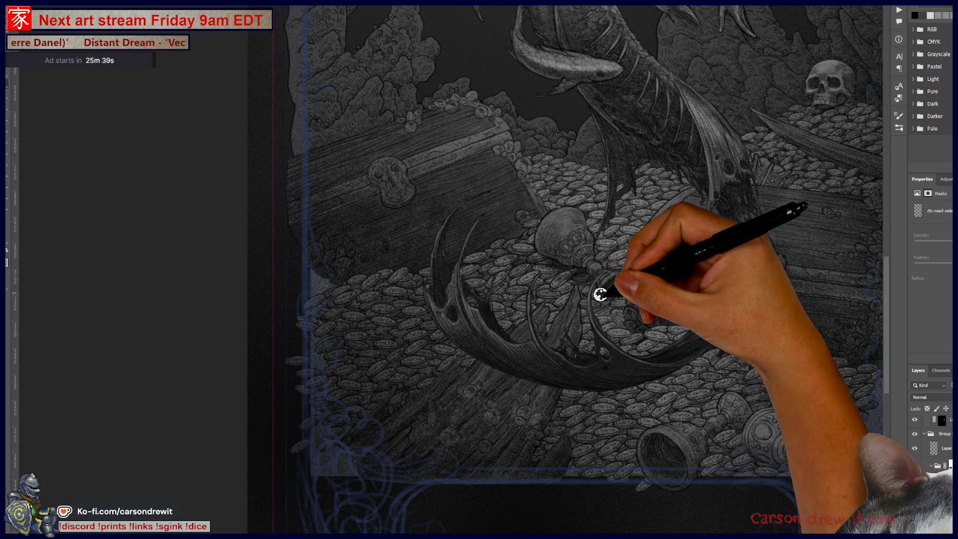
{"action": "mouse_move", "coordinate": [696, 472]}
{"action": "left_mouse_down"}
{"action": "mouse_move", "coordinate": [694, 522]}
{"action": "mouse_move", "coordinate": [723, 536]}
{"action": "mouse_move", "coordinate": [732, 465]}
{"action": "left_mouse_up"}
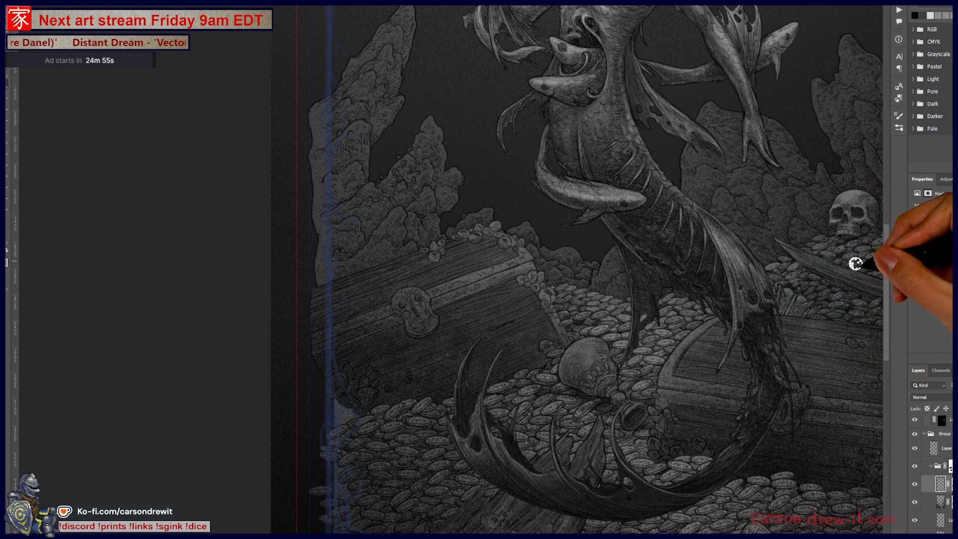
Step: Zoom out to the whole canvas, select the textured brush, and survey the tail, chest and coins
{"action": "key", "text": "ctrl+0"}
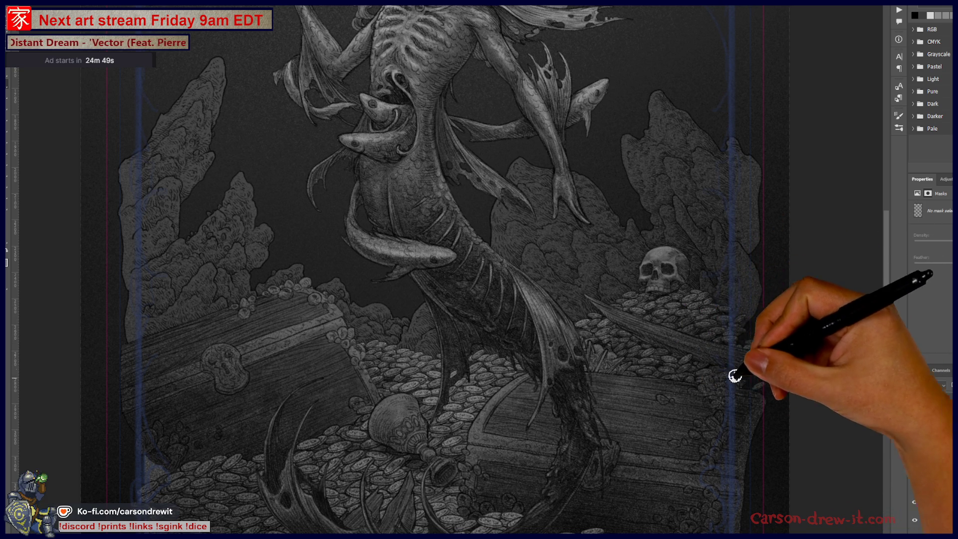
{"action": "scroll", "coordinate": [717, 438], "scroll_direction": "down", "scroll_amount": 5}
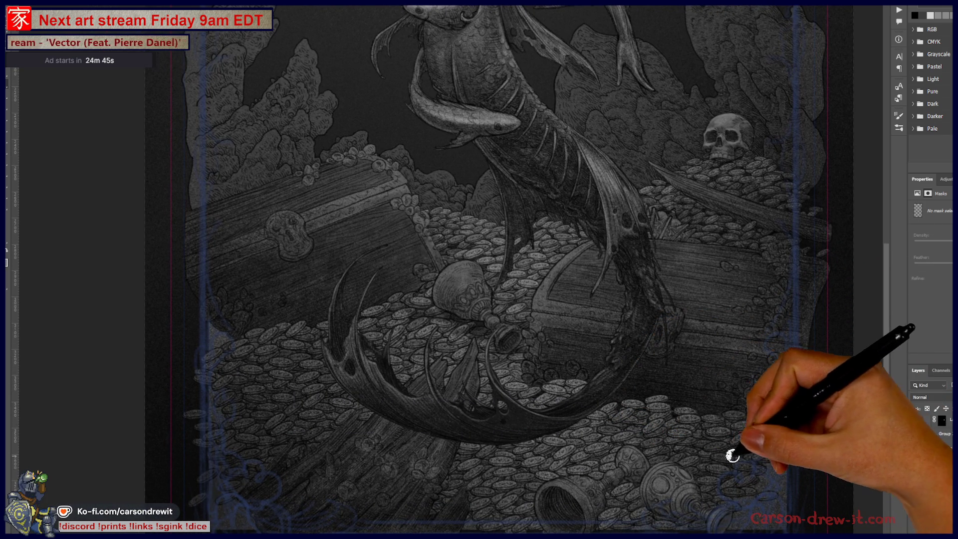
{"action": "key", "text": "b"}
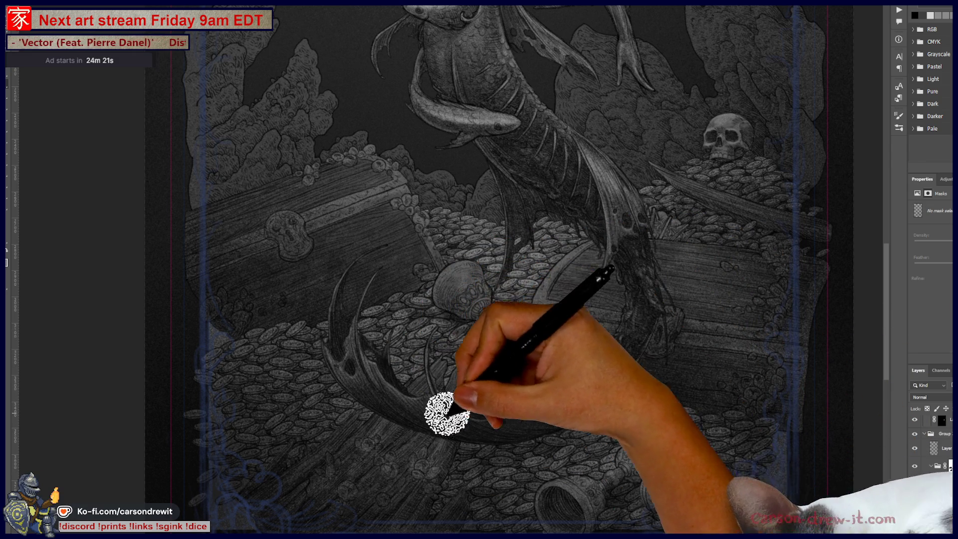
{"action": "mouse_move", "coordinate": [567, 374]}
{"action": "left_mouse_down"}
{"action": "mouse_move", "coordinate": [576, 447]}
{"action": "mouse_move", "coordinate": [673, 457]}
{"action": "left_mouse_up"}
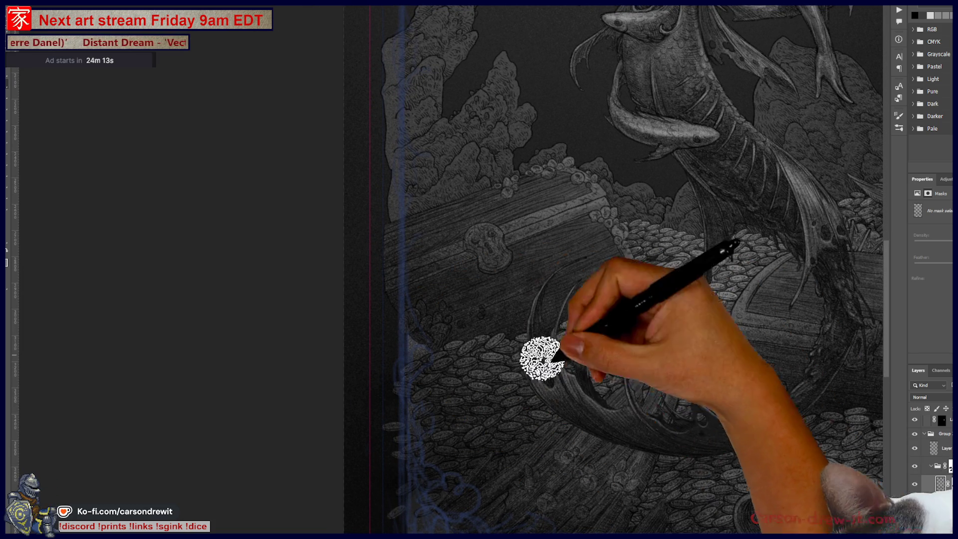
{"action": "left_click_drag", "start_coordinate": [553, 272], "coordinate": [445, 314]}
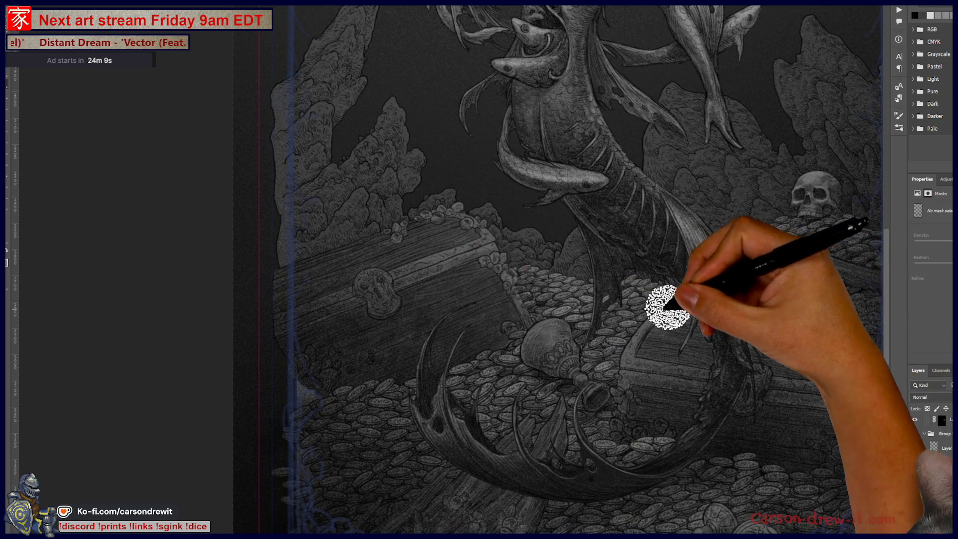
{"action": "left_click_drag", "start_coordinate": [796, 299], "coordinate": [739, 347]}
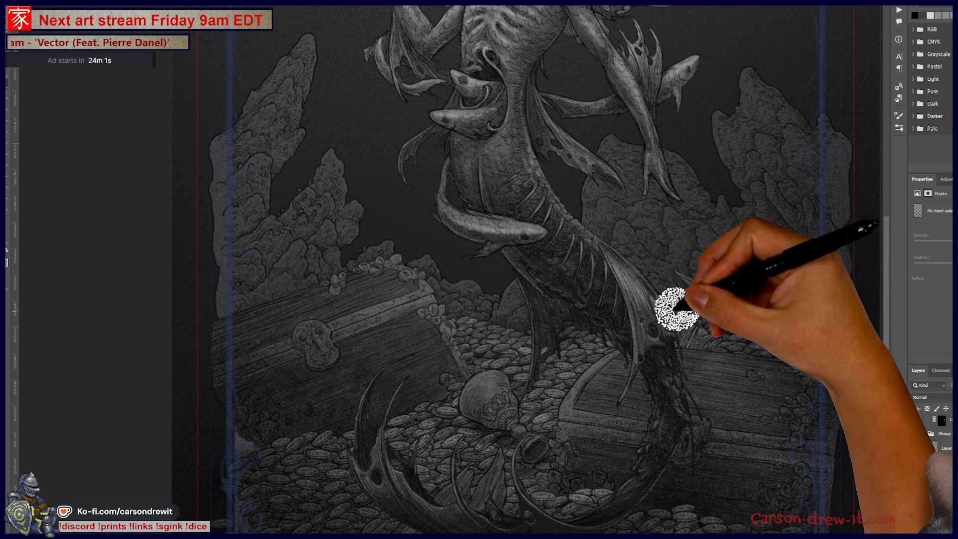
{"action": "scroll", "coordinate": [624, 300], "scroll_direction": "down", "scroll_amount": 5}
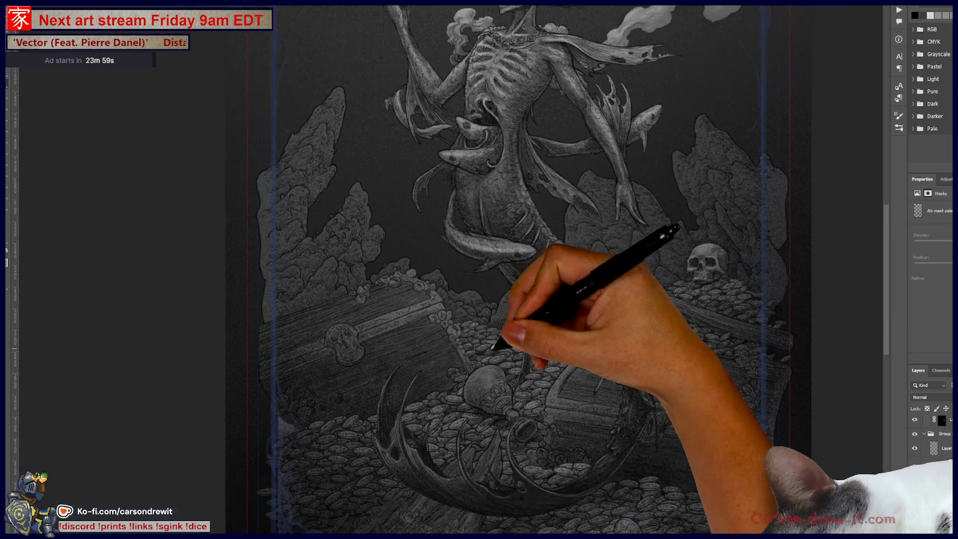
{"action": "scroll", "coordinate": [556, 395], "scroll_direction": "up", "scroll_amount": 3}
{"action": "mouse_move", "coordinate": [575, 368]}
{"action": "left_mouse_down"}
{"action": "mouse_move", "coordinate": [590, 366]}
{"action": "mouse_move", "coordinate": [591, 464]}
{"action": "mouse_move", "coordinate": [580, 508]}
{"action": "mouse_move", "coordinate": [575, 494]}
{"action": "left_mouse_up"}
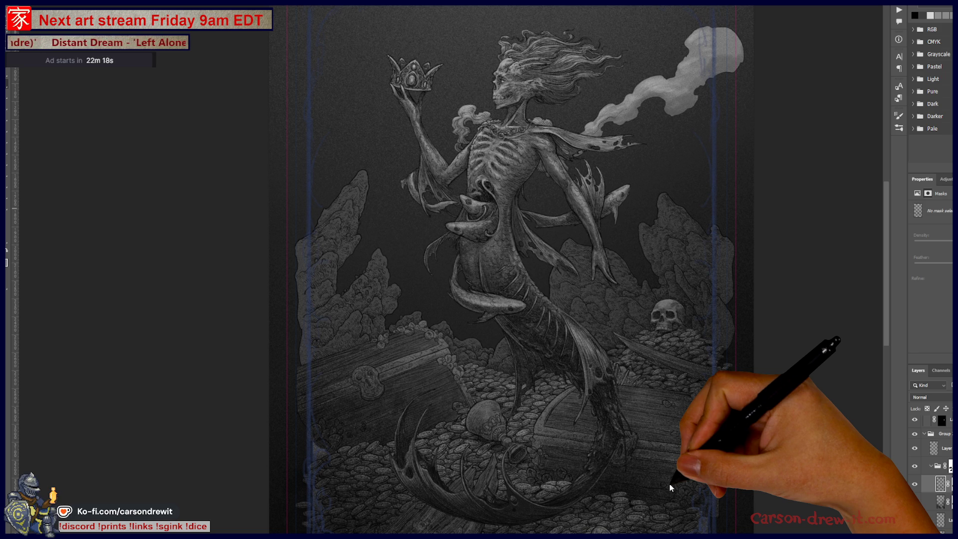
Step: Zoom in on the left treasure chest and shrink the textured brush two sizes
{"action": "left_click_drag", "start_coordinate": [415, 460], "coordinate": [430, 410]}
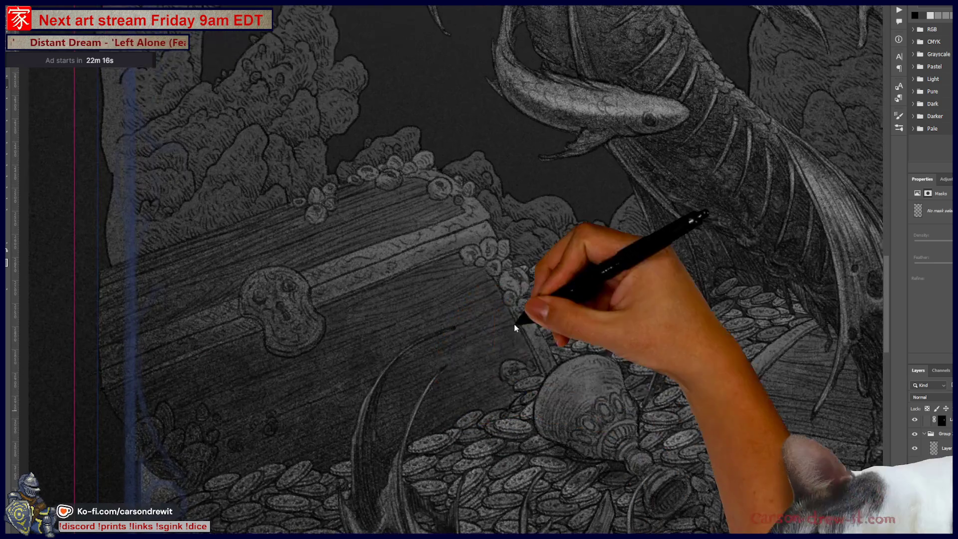
{"action": "left_click_drag", "start_coordinate": [603, 400], "coordinate": [646, 391]}
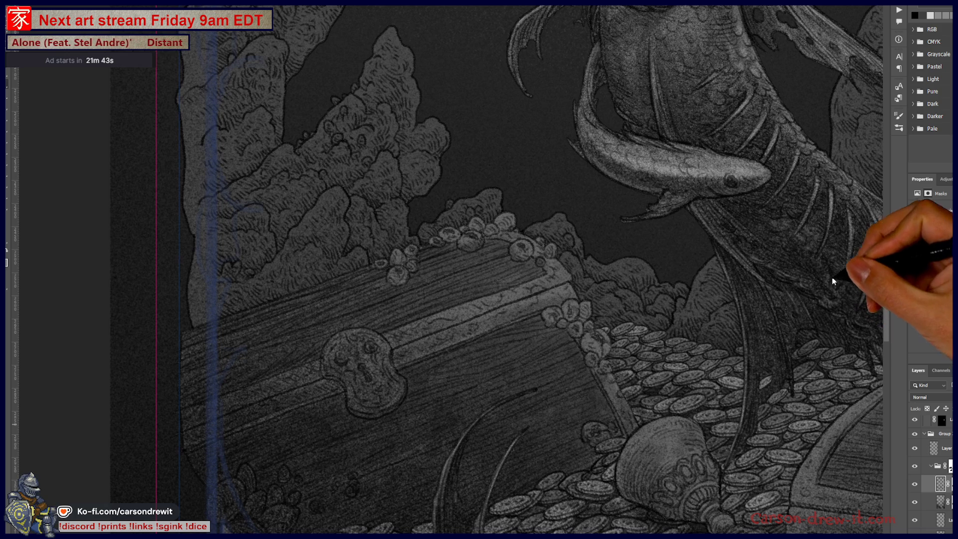
{"action": "key", "text": "b"}
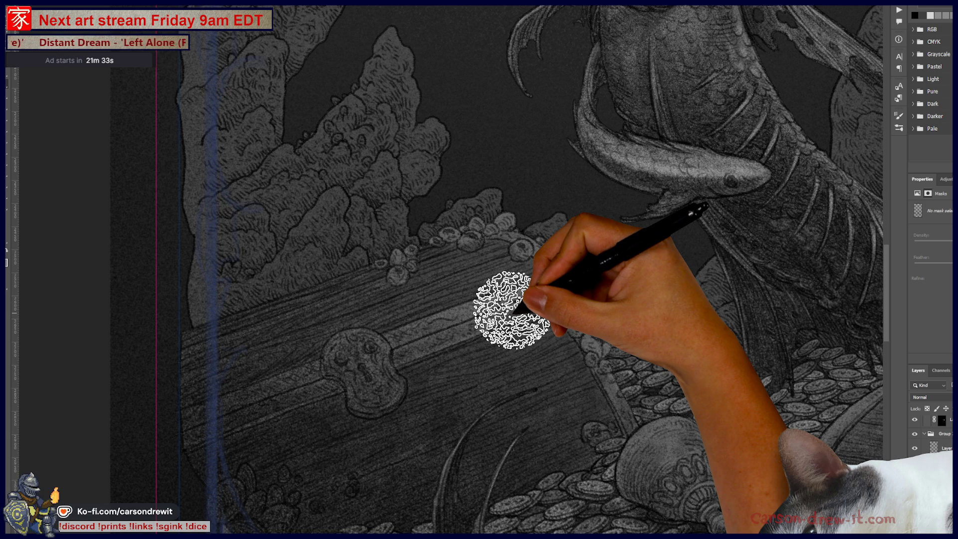
{"action": "key", "text": "bracketleft"}
{"action": "key", "text": "bracketleft"}
{"action": "key", "text": "bracketleft"}
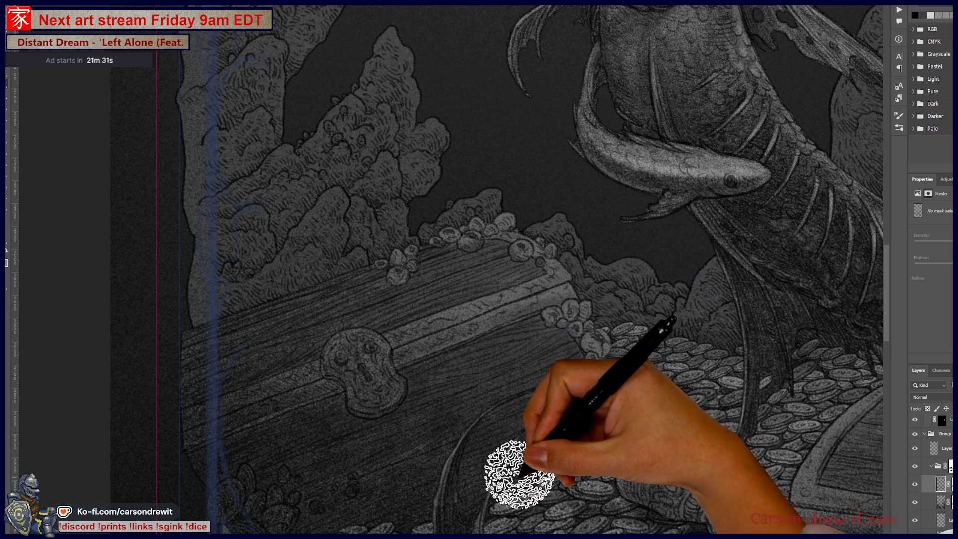
{"action": "key", "text": "bracketleft"}
{"action": "key", "text": "bracketleft"}
{"action": "key", "text": "bracketleft"}
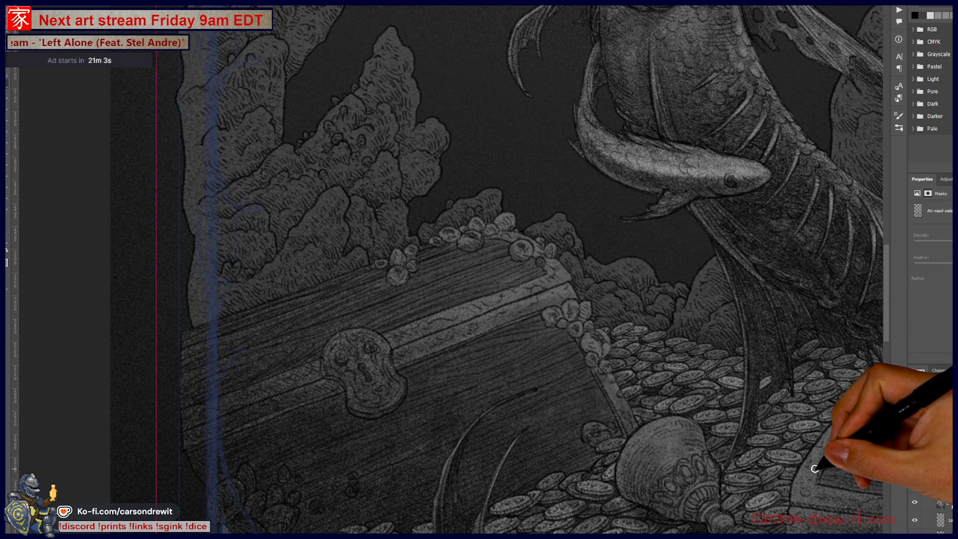
{"action": "mouse_move", "coordinate": [600, 411]}
{"action": "left_mouse_down"}
{"action": "mouse_move", "coordinate": [583, 384]}
{"action": "mouse_move", "coordinate": [519, 413]}
{"action": "mouse_move", "coordinate": [561, 406]}
{"action": "left_mouse_up"}
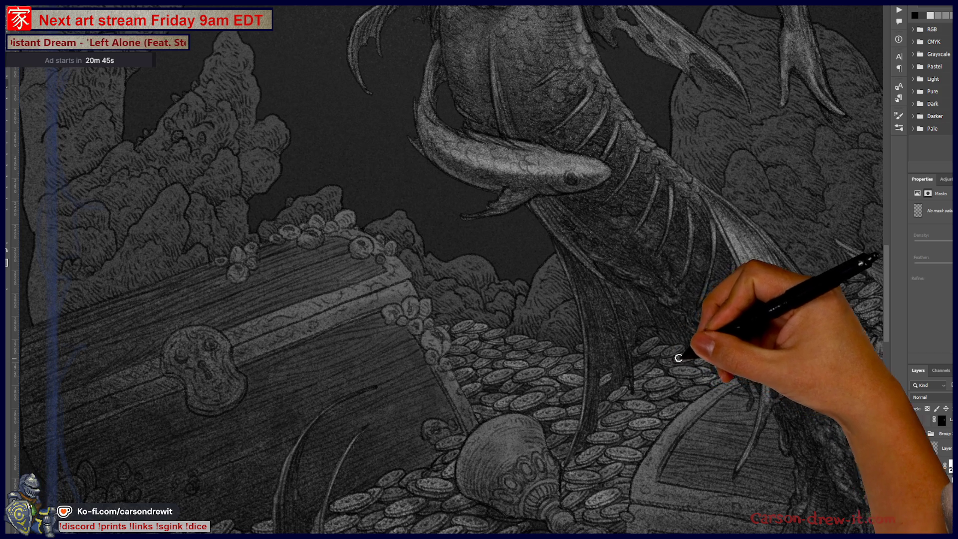
Step: Pan over the goblet and coins, zoom onto the chest, and select the artwork's pixel layer
{"action": "left_click_drag", "start_coordinate": [675, 363], "coordinate": [658, 297]}
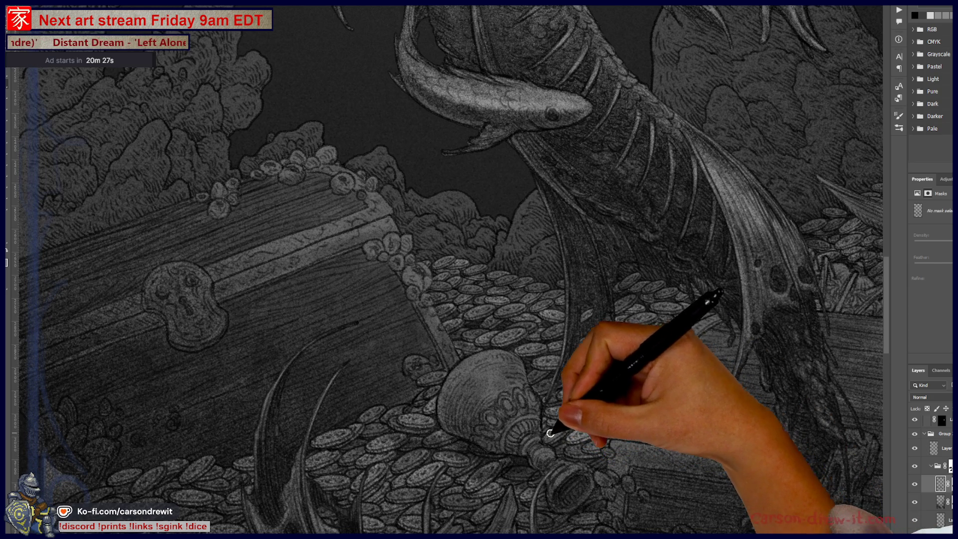
{"action": "left_click_drag", "start_coordinate": [662, 427], "coordinate": [727, 285]}
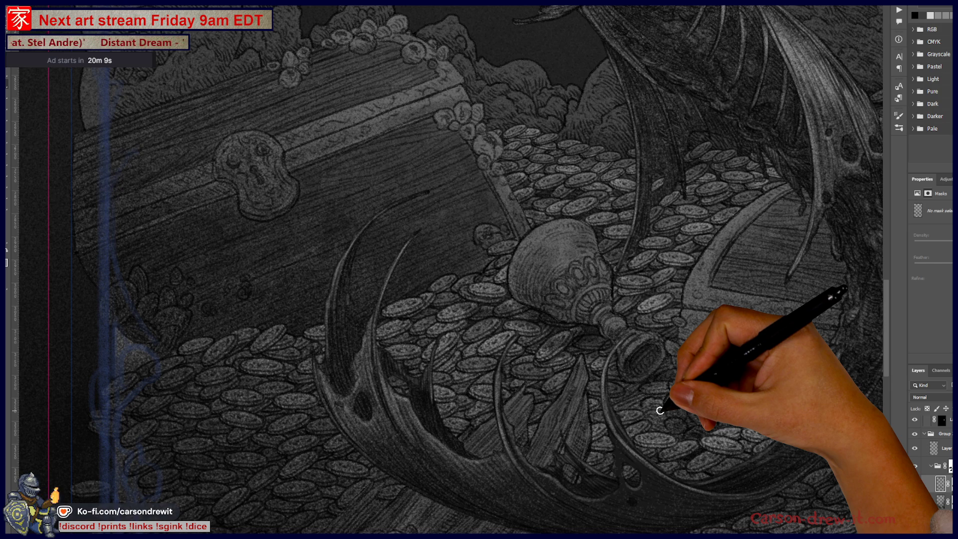
{"action": "mouse_move", "coordinate": [434, 316]}
{"action": "left_mouse_down"}
{"action": "mouse_move", "coordinate": [577, 402]}
{"action": "mouse_move", "coordinate": [583, 310]}
{"action": "left_mouse_up"}
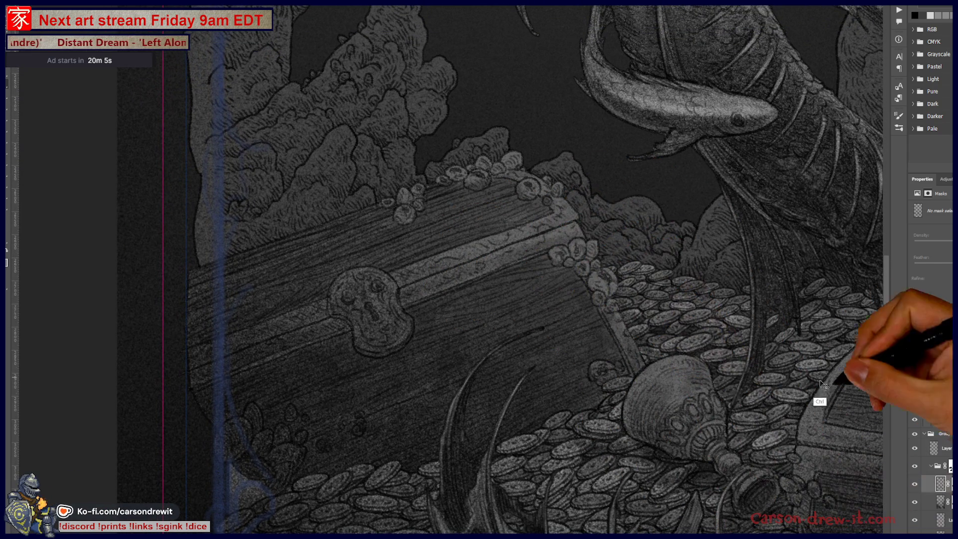
{"action": "left_click", "coordinate": [926, 420]}
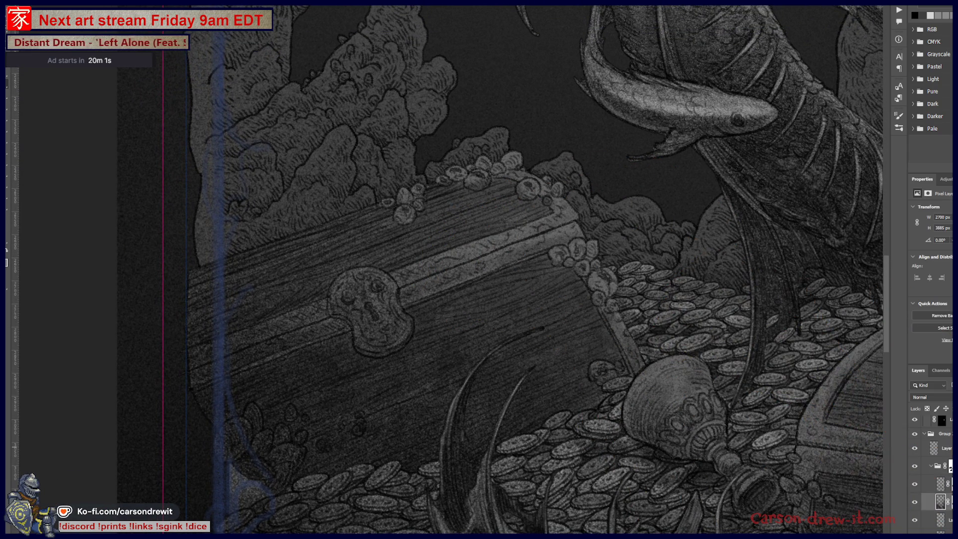
Step: Zoom out from the chest close-up and pan to frame the whole tarot-style card
{"action": "scroll", "coordinate": [930, 474], "scroll_direction": "down", "scroll_amount": 1}
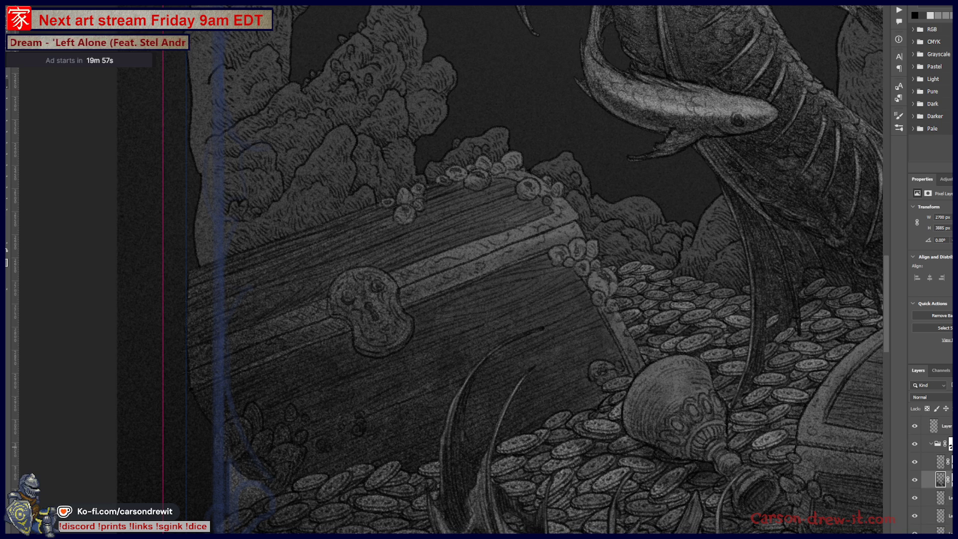
{"action": "key", "text": "ctrl+minus"}
{"action": "key", "text": "ctrl+minus"}
{"action": "scroll", "coordinate": [656, 390], "scroll_direction": "left", "scroll_amount": 10}
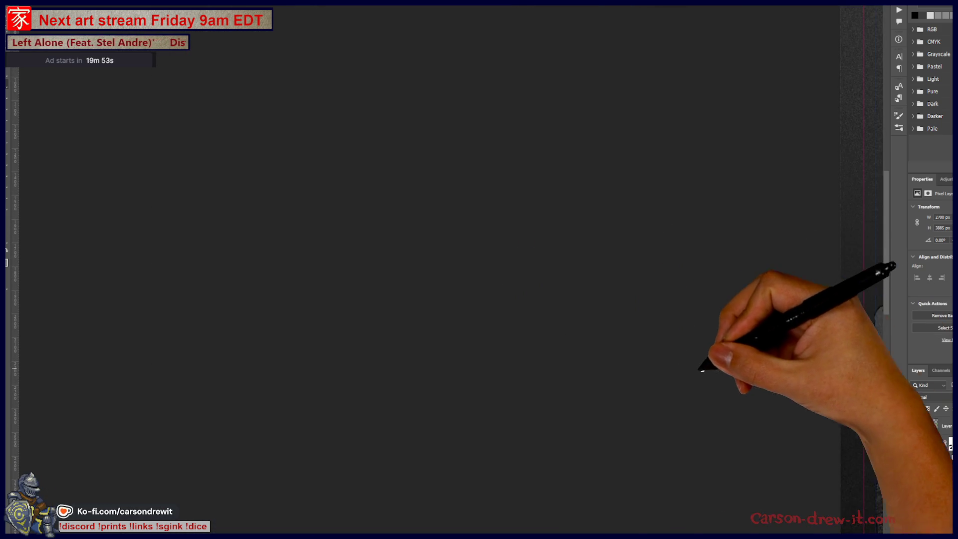
{"action": "scroll", "coordinate": [861, 379], "scroll_direction": "right", "scroll_amount": 3}
{"action": "scroll", "coordinate": [737, 382], "scroll_direction": "right", "scroll_amount": 2}
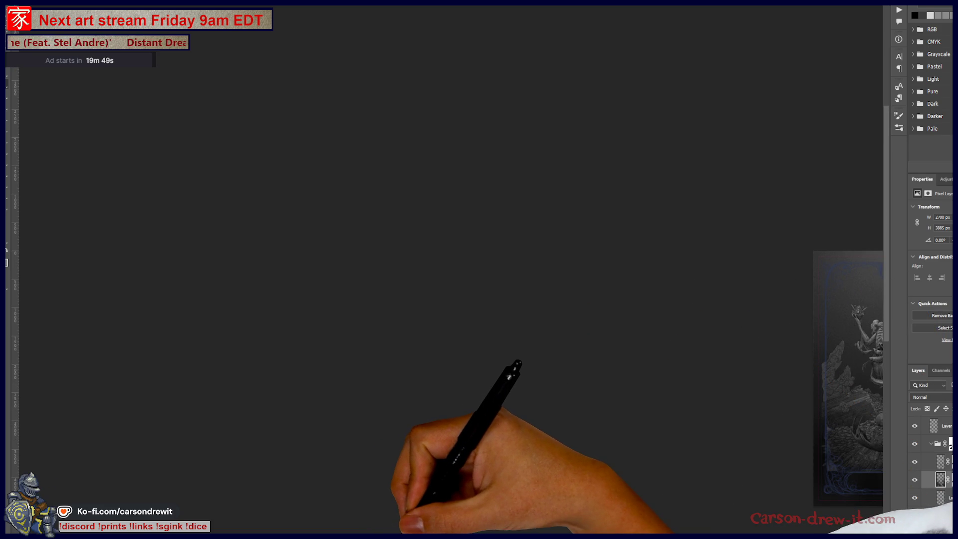
{"action": "scroll", "coordinate": [588, 453], "scroll_direction": "right", "scroll_amount": 8}
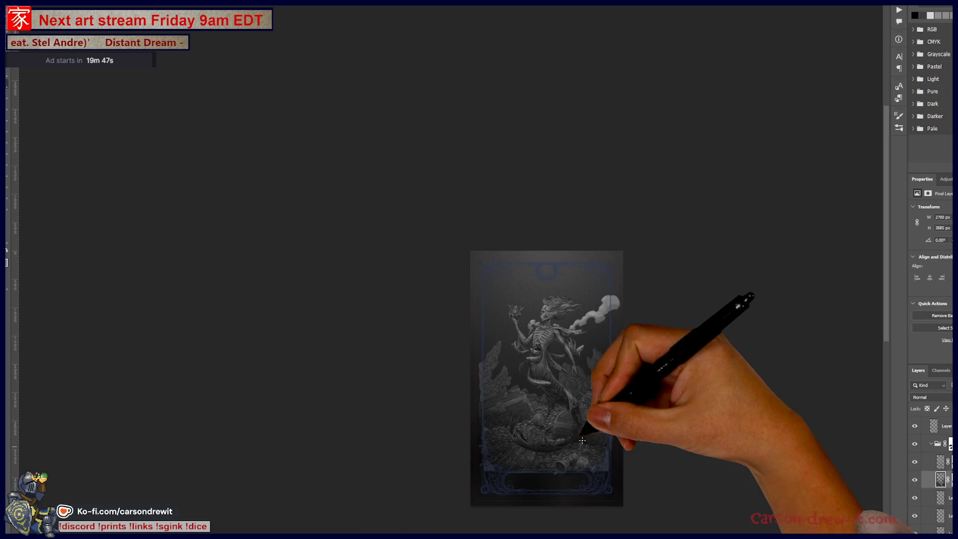
{"action": "left_click_drag", "start_coordinate": [566, 444], "coordinate": [565, 423]}
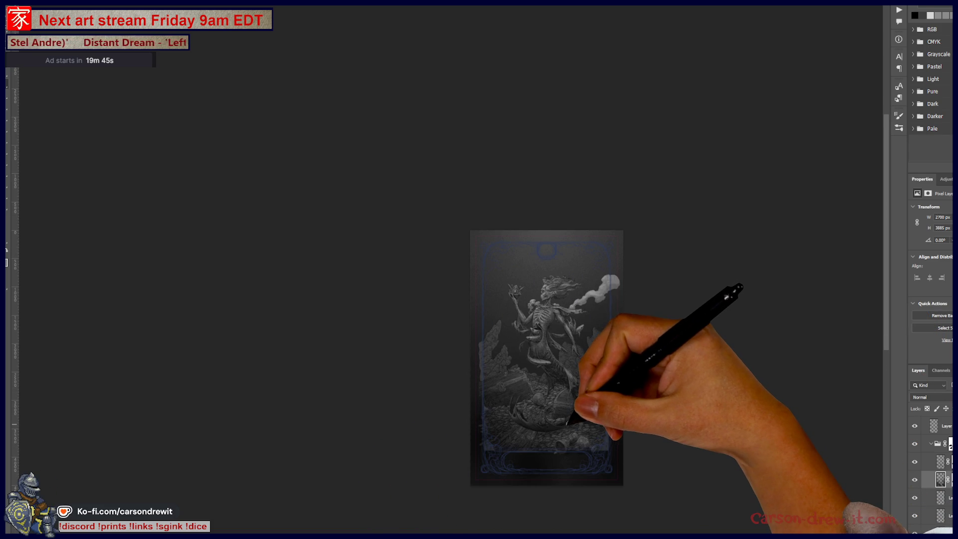
{"action": "scroll", "coordinate": [565, 424], "scroll_direction": "up", "scroll_amount": 4}
{"action": "scroll", "coordinate": [514, 353], "scroll_direction": "left", "scroll_amount": 10}
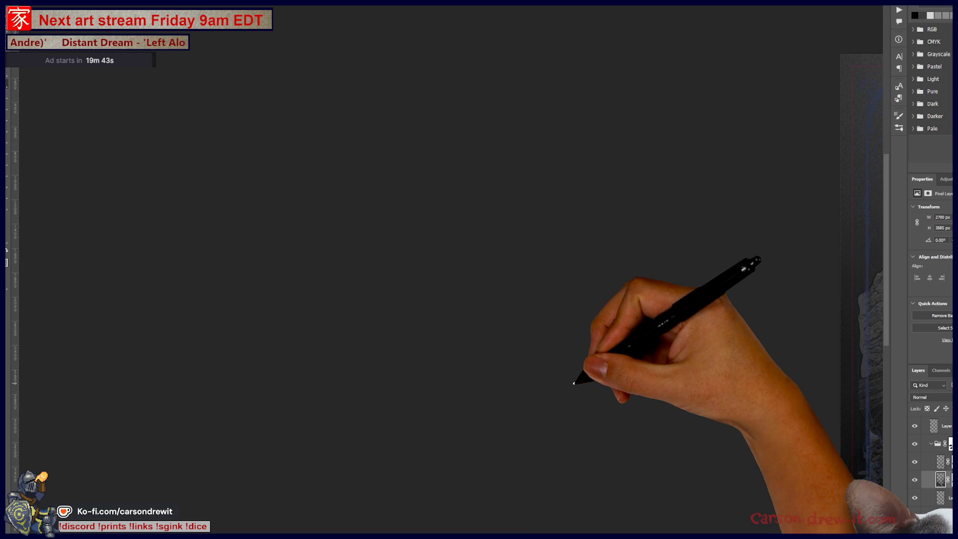
{"action": "scroll", "coordinate": [568, 382], "scroll_direction": "up", "scroll_amount": 3}
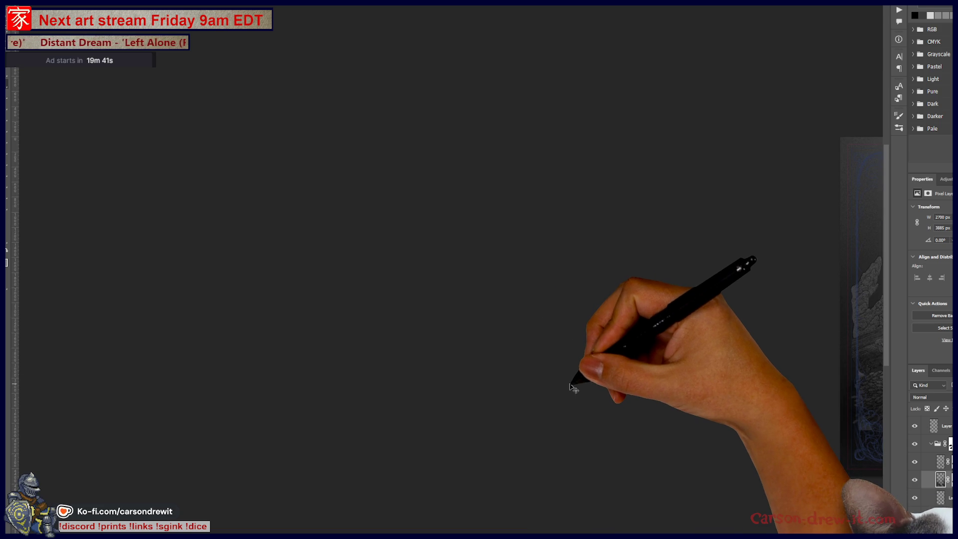
Step: Close the tally list and shop artwork documents, then switch to Chrome
{"action": "key", "text": "ctrl+Tab"}
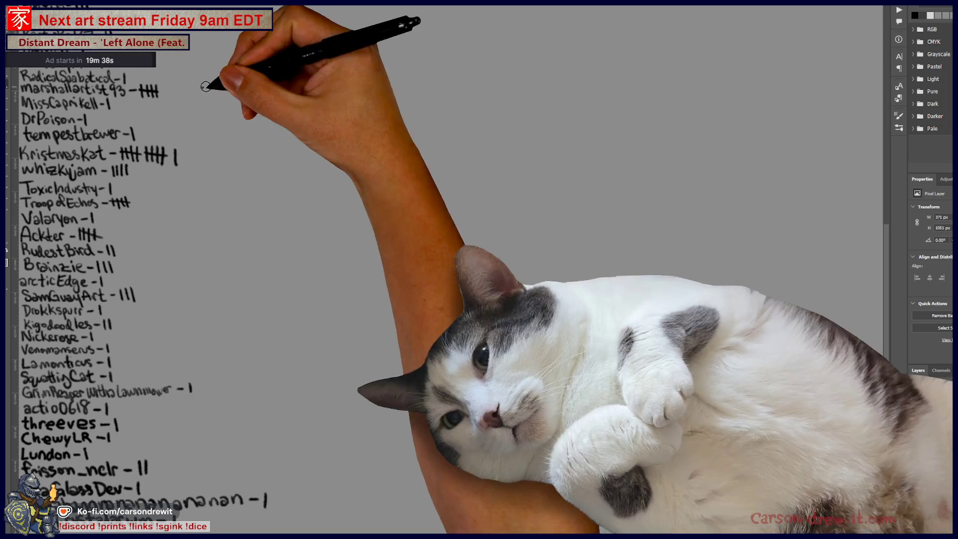
{"action": "scroll", "coordinate": [334, 188], "scroll_direction": "left", "scroll_amount": 20}
{"action": "scroll", "coordinate": [334, 187], "scroll_direction": "up", "scroll_amount": 6}
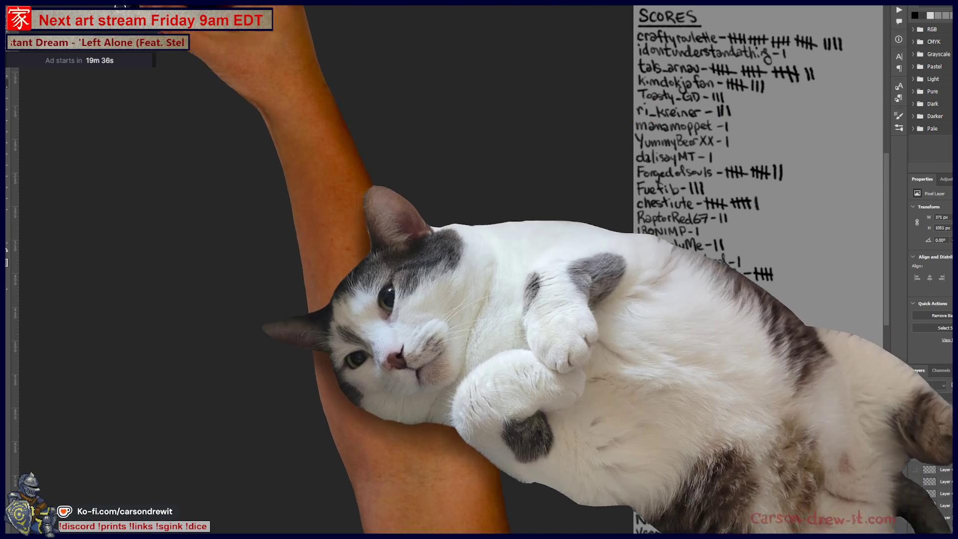
{"action": "key", "text": "ctrl+Tab"}
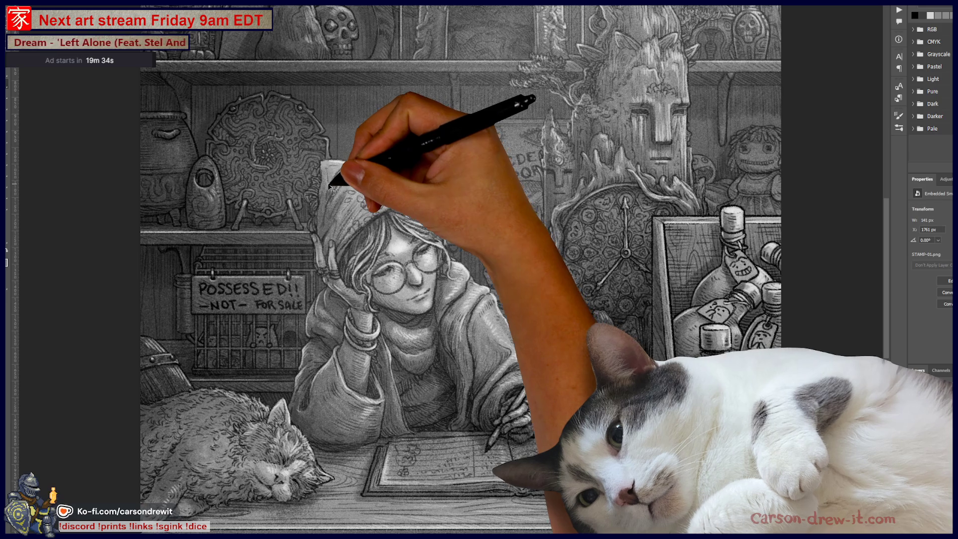
{"action": "key", "text": "ctrl+w"}
{"action": "key", "text": "alt+Tab"}
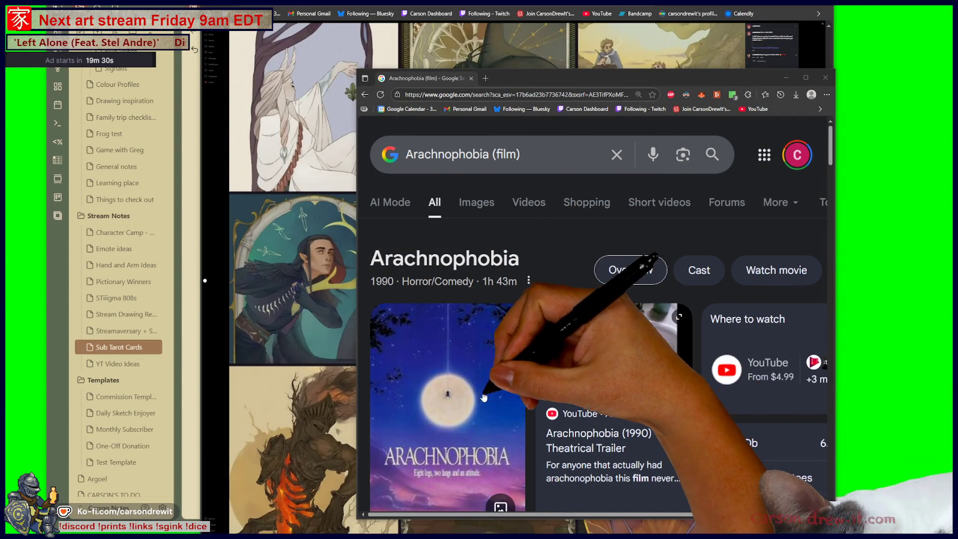
Step: Close the Arachnophobia (film) search window and bring the notes canvas forward
{"action": "left_click", "coordinate": [470, 79]}
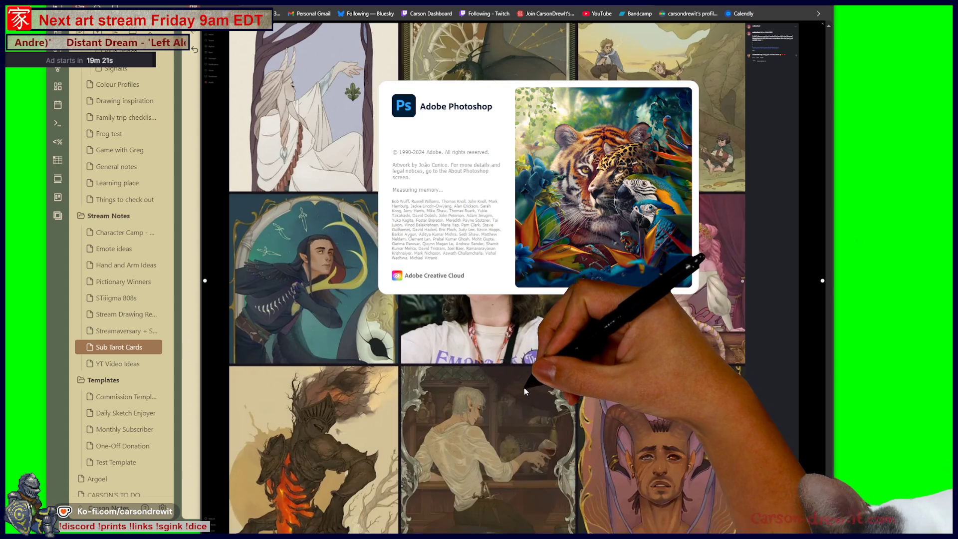
{"action": "key", "text": "alt+Tab"}
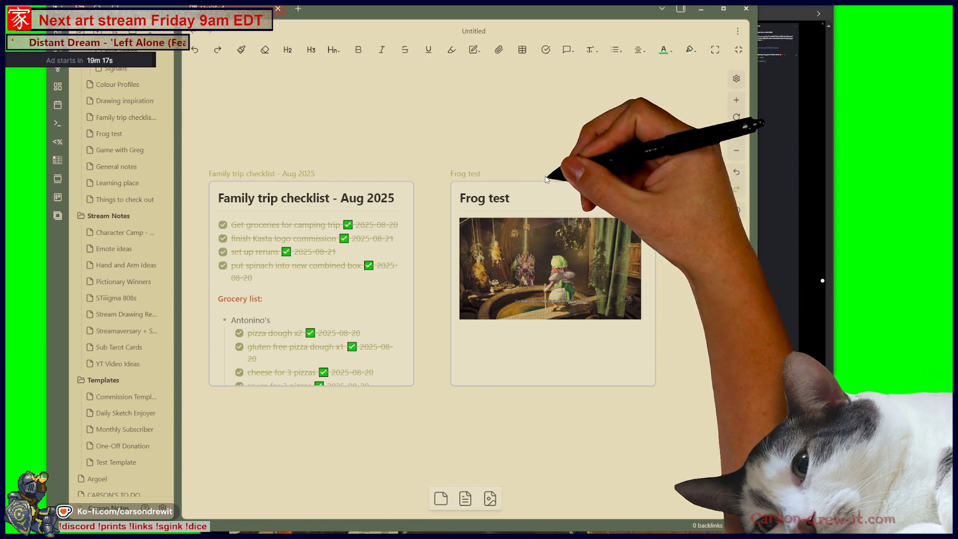
Step: Connect the Frog test card to the Family trip checklist card, then return to Photoshop
{"action": "mouse_move", "coordinate": [547, 180]}
{"action": "left_mouse_down"}
{"action": "mouse_move", "coordinate": [492, 45]}
{"action": "mouse_move", "coordinate": [305, 166]}
{"action": "mouse_move", "coordinate": [292, 191]}
{"action": "left_mouse_up"}
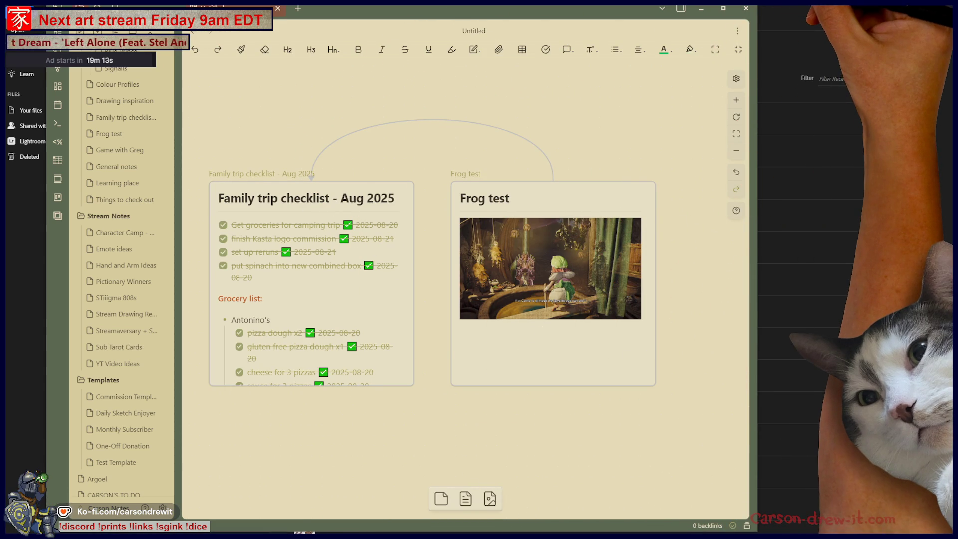
{"action": "key", "text": "alt+Tab"}
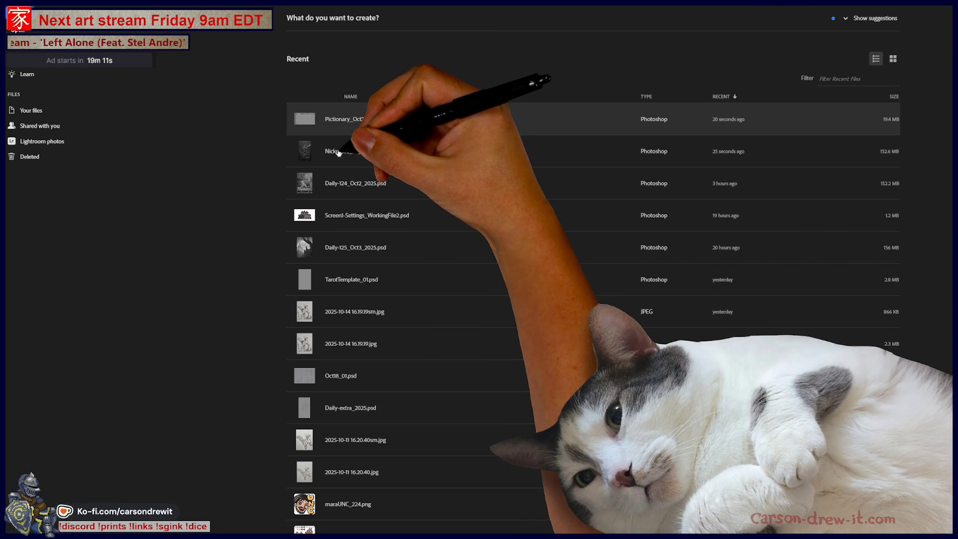
Step: Open the Pictionary tally file, then the mermaid artwork from Open Recent, and zoom toward the chalice
{"action": "double_click", "coordinate": [351, 130]}
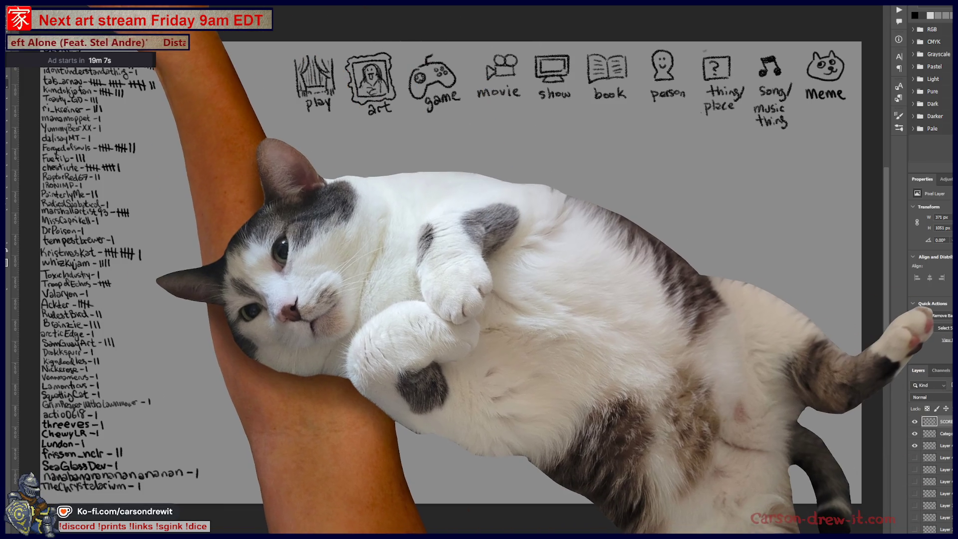
{"action": "left_click", "coordinate": [15, 9]}
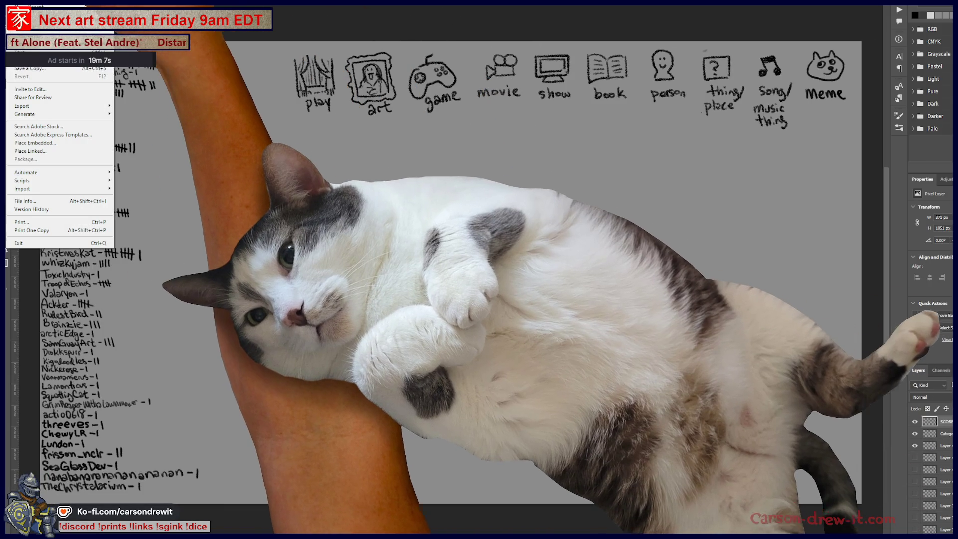
{"action": "mouse_move", "coordinate": [35, 35]}
{"action": "left_click", "coordinate": [149, 71]}
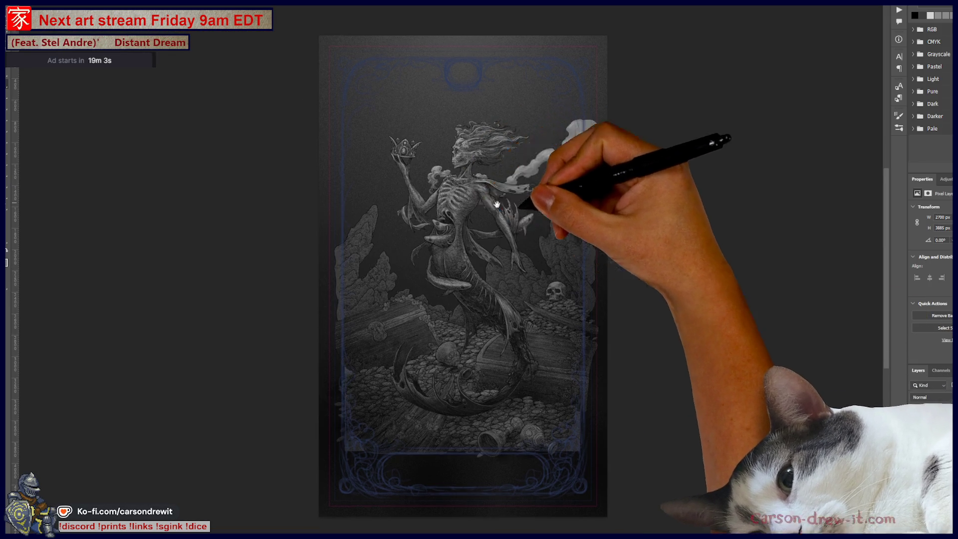
{"action": "mouse_move", "coordinate": [531, 205]}
{"action": "left_mouse_down"}
{"action": "mouse_move", "coordinate": [327, 162]}
{"action": "mouse_move", "coordinate": [539, 188]}
{"action": "mouse_move", "coordinate": [448, 207]}
{"action": "left_mouse_up"}
{"action": "key", "text": "ctrl+plus"}
{"action": "key", "text": "ctrl+plus"}
{"action": "key", "text": "ctrl+plus"}
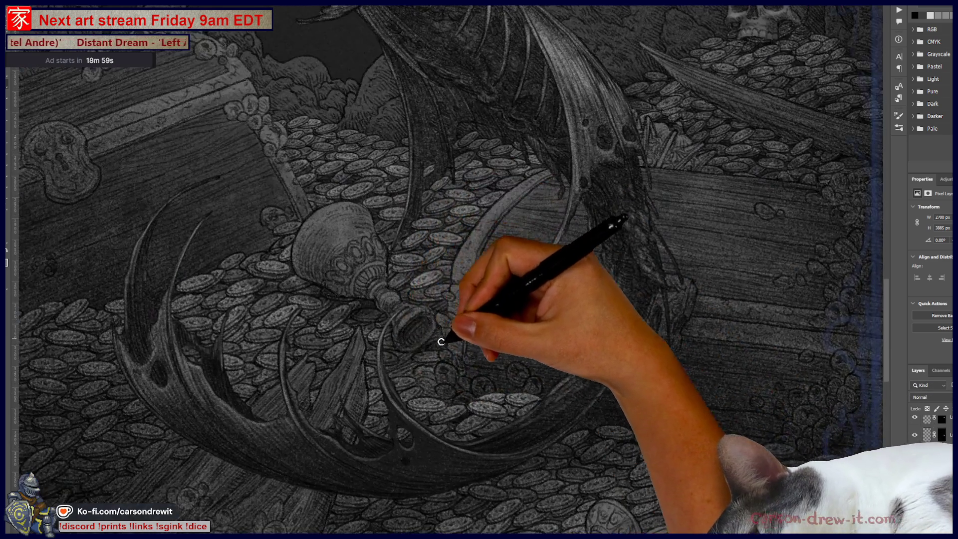
Step: Pan over the coins, then switch to the browser's Twitch Plus Program revenue page
{"action": "left_click_drag", "start_coordinate": [441, 342], "coordinate": [494, 375]}
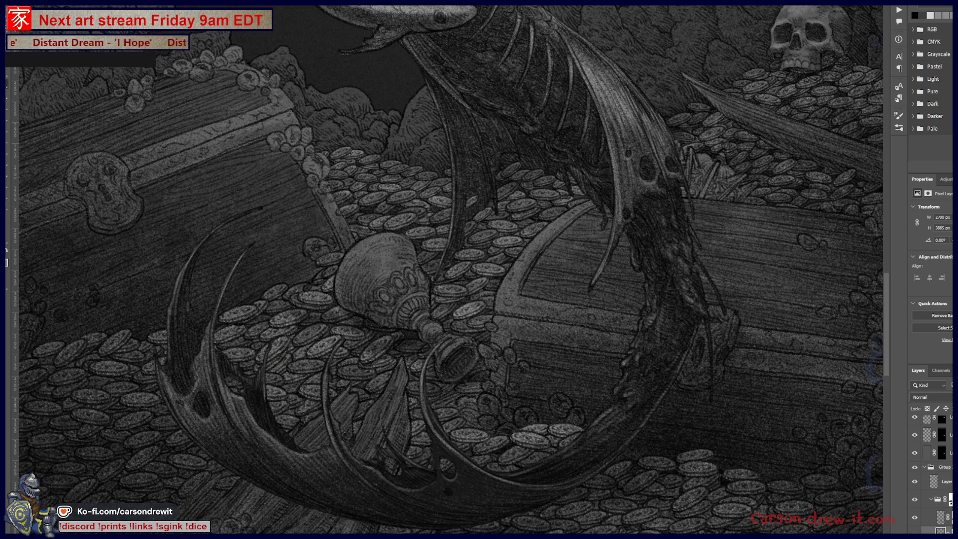
{"action": "key", "text": "alt+Tab"}
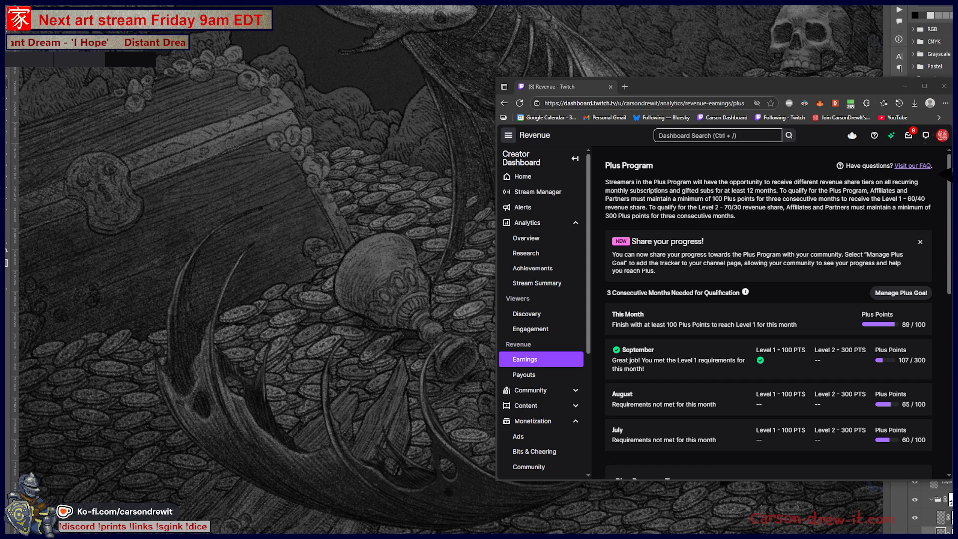
Step: Move the browser window to the upper left and read the first Plus Program paragraph
{"action": "left_click_drag", "start_coordinate": [830, 87], "coordinate": [575, 22]}
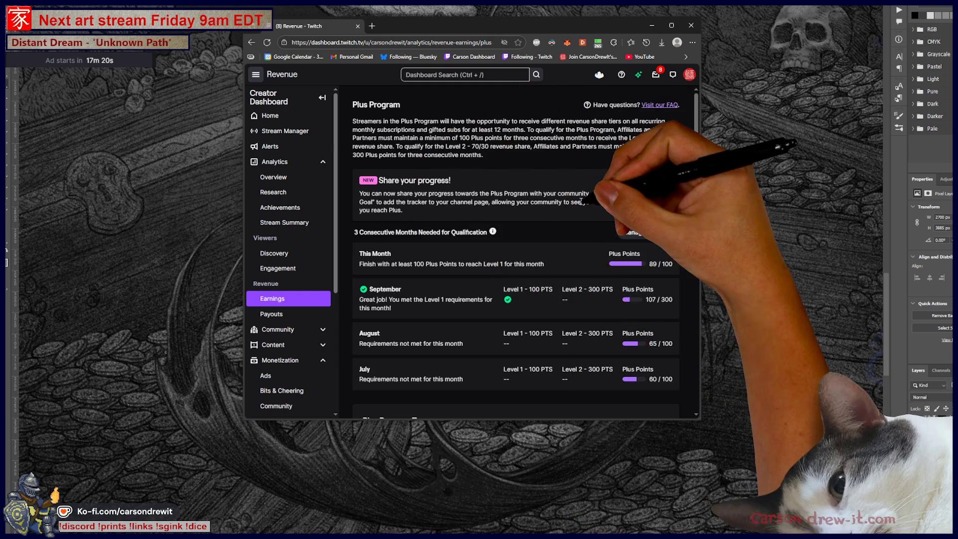
{"action": "mouse_move", "coordinate": [493, 232]}
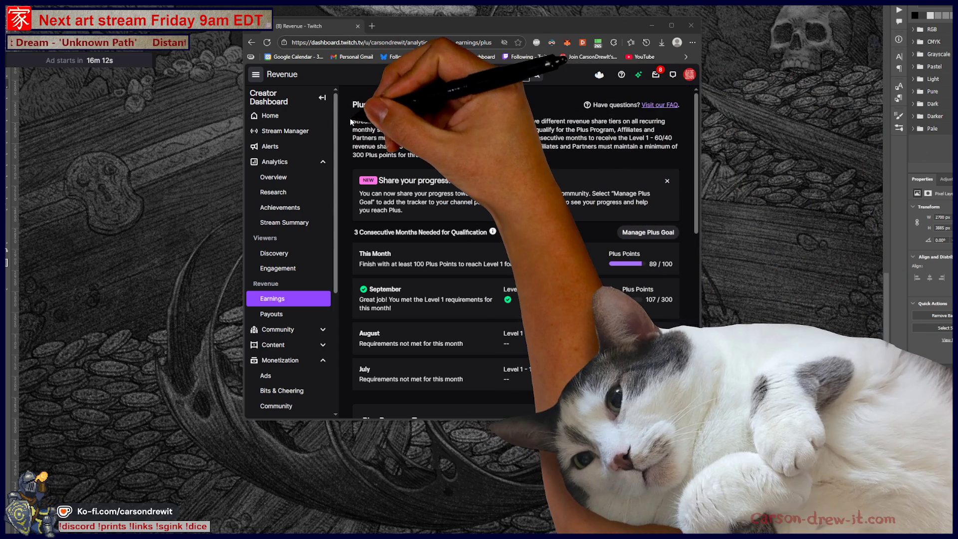
{"action": "mouse_move", "coordinate": [353, 123]}
{"action": "left_mouse_down"}
{"action": "mouse_move", "coordinate": [440, 131]}
{"action": "mouse_move", "coordinate": [641, 121]}
{"action": "left_mouse_up"}
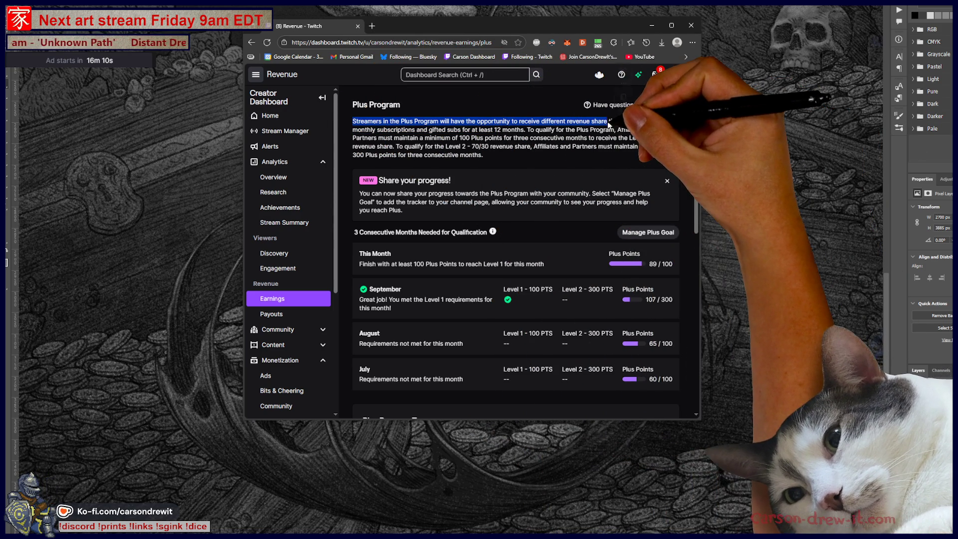
{"action": "left_click", "coordinate": [581, 141]}
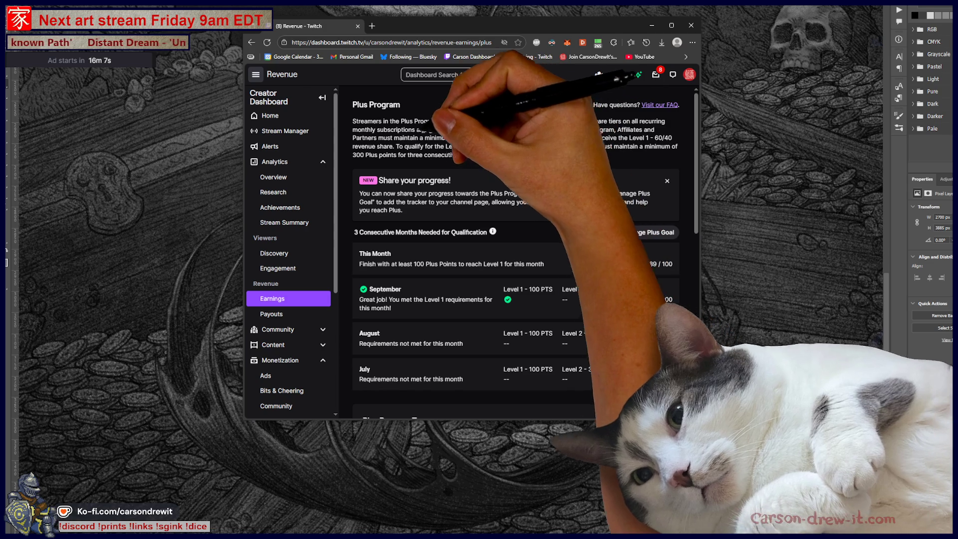
Step: Read how to qualify for Plus, then open the Plus Program FAQ in a new tab
{"action": "left_click_drag", "start_coordinate": [355, 129], "coordinate": [439, 129]}
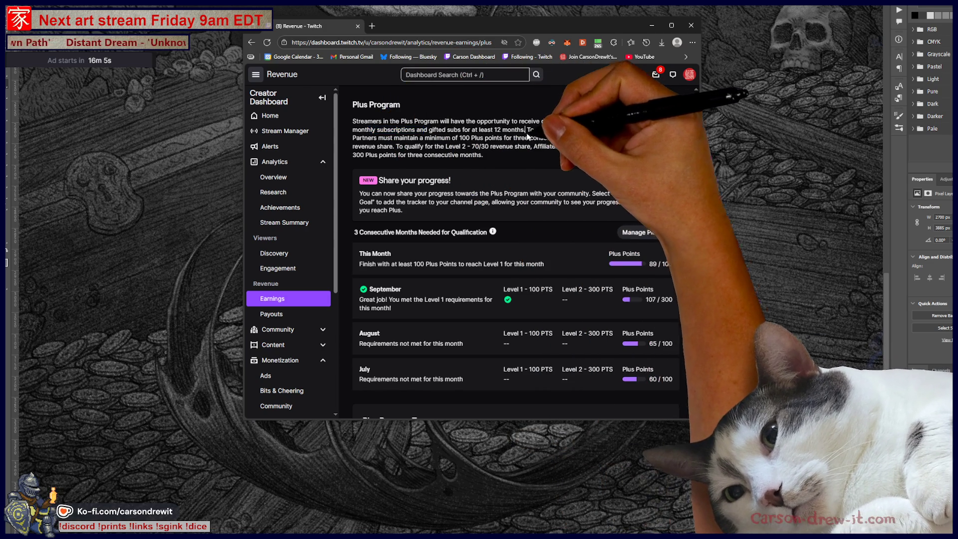
{"action": "left_click_drag", "start_coordinate": [535, 130], "coordinate": [548, 130]}
{"action": "left_click_drag", "start_coordinate": [353, 130], "coordinate": [737, 130]}
{"action": "left_click", "coordinate": [518, 147]}
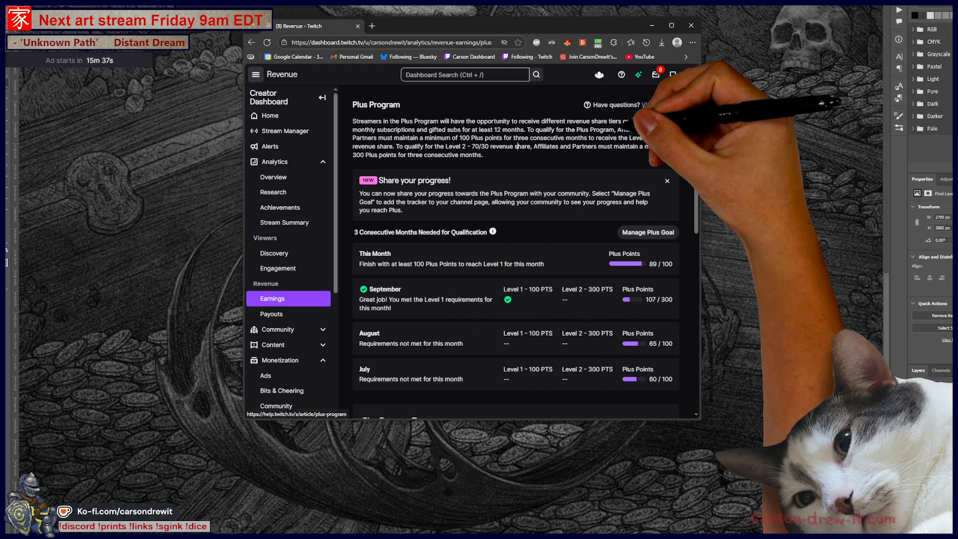
{"action": "mouse_move", "coordinate": [506, 129]}
{"action": "left_mouse_down"}
{"action": "mouse_move", "coordinate": [649, 129]}
{"action": "mouse_move", "coordinate": [379, 137]}
{"action": "mouse_move", "coordinate": [674, 143]}
{"action": "mouse_move", "coordinate": [394, 146]}
{"action": "left_mouse_up"}
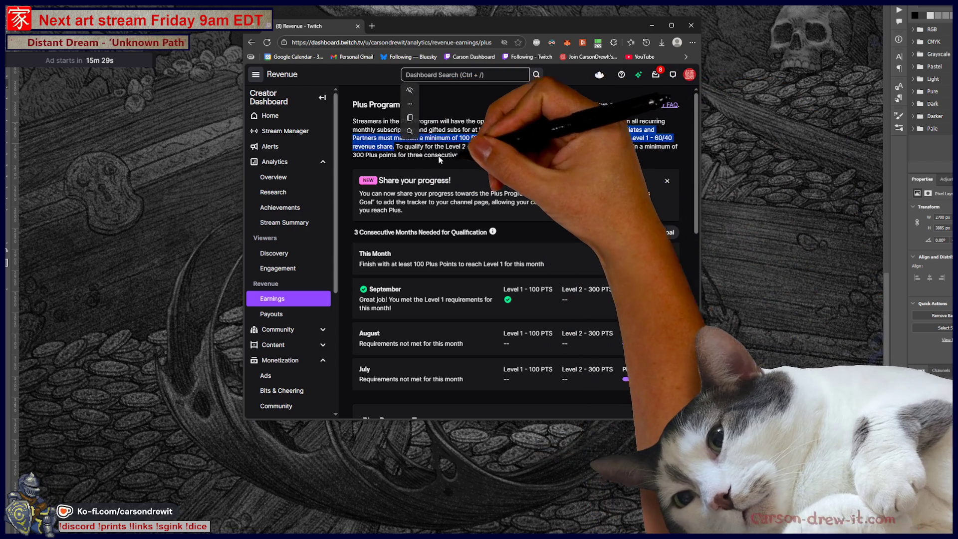
{"action": "left_click", "coordinate": [664, 104]}
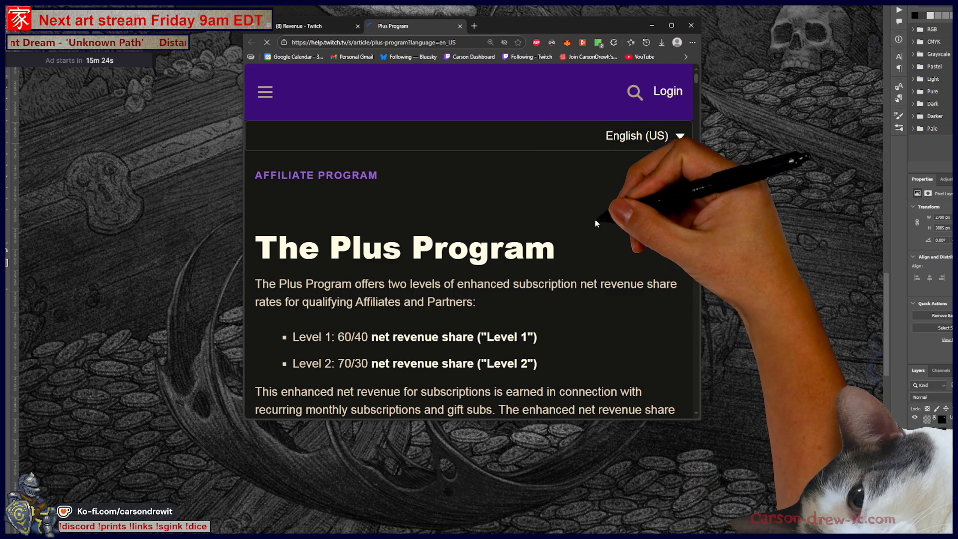
Step: Scroll down through the Plus Program article and back up to the tier table
{"action": "scroll", "coordinate": [594, 223], "scroll_direction": "down", "scroll_amount": 3}
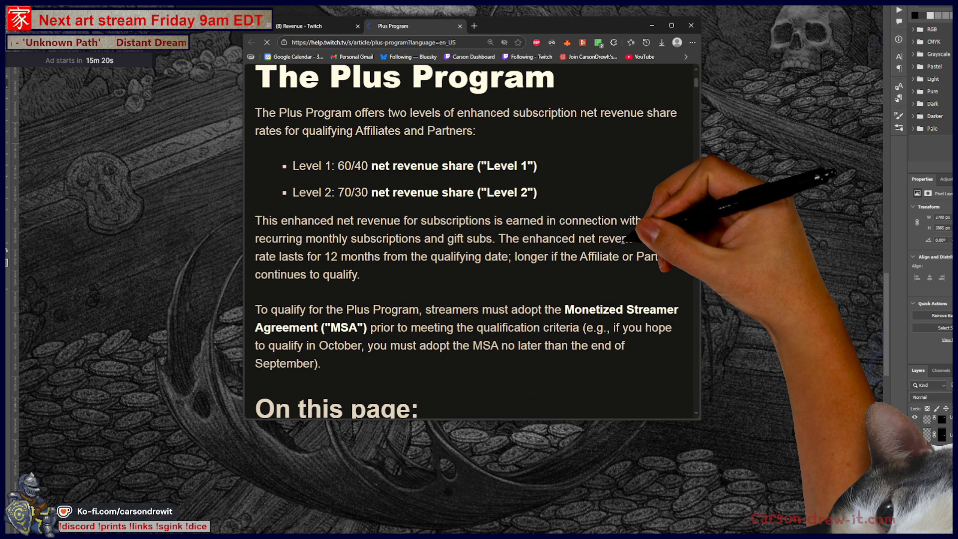
{"action": "scroll", "coordinate": [625, 239], "scroll_direction": "down", "scroll_amount": 3}
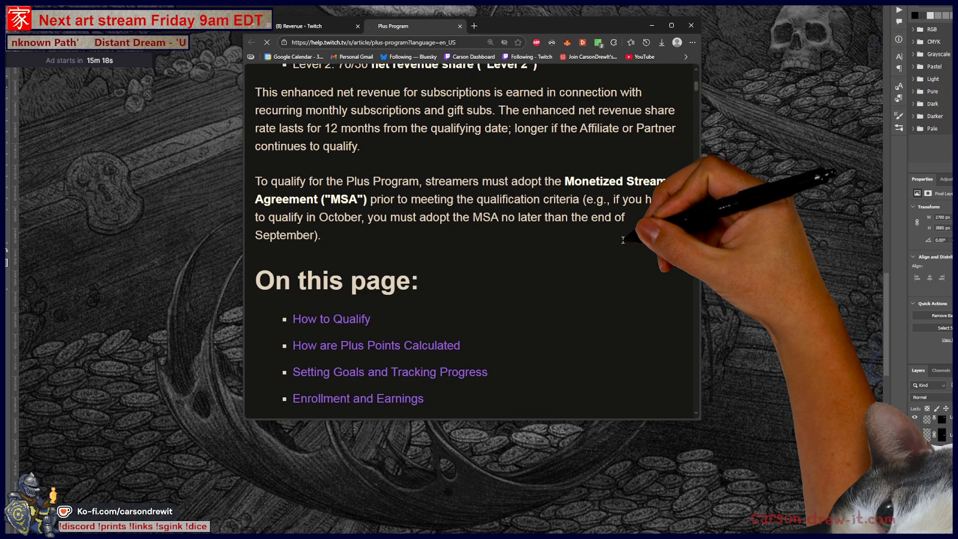
{"action": "scroll", "coordinate": [625, 237], "scroll_direction": "down", "scroll_amount": 15}
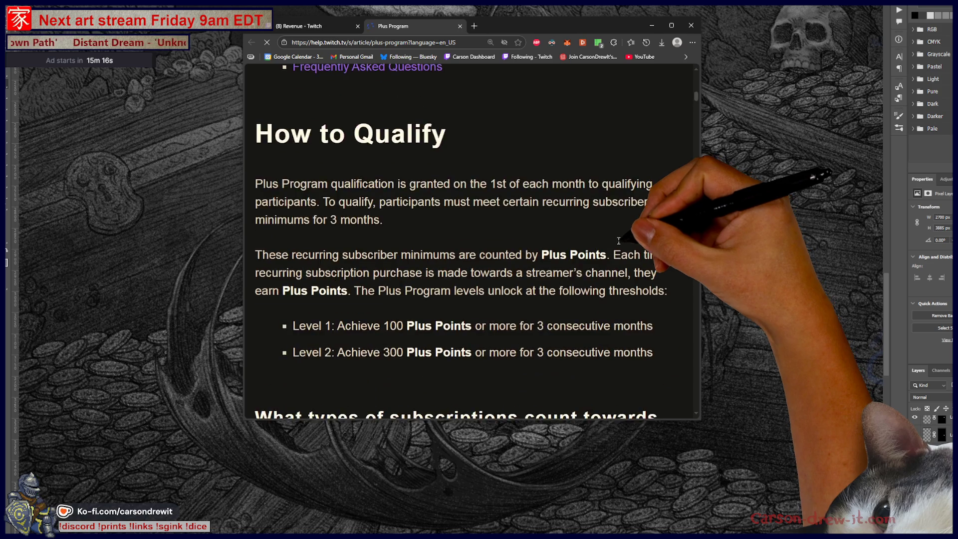
{"action": "scroll", "coordinate": [618, 240], "scroll_direction": "down", "scroll_amount": 2}
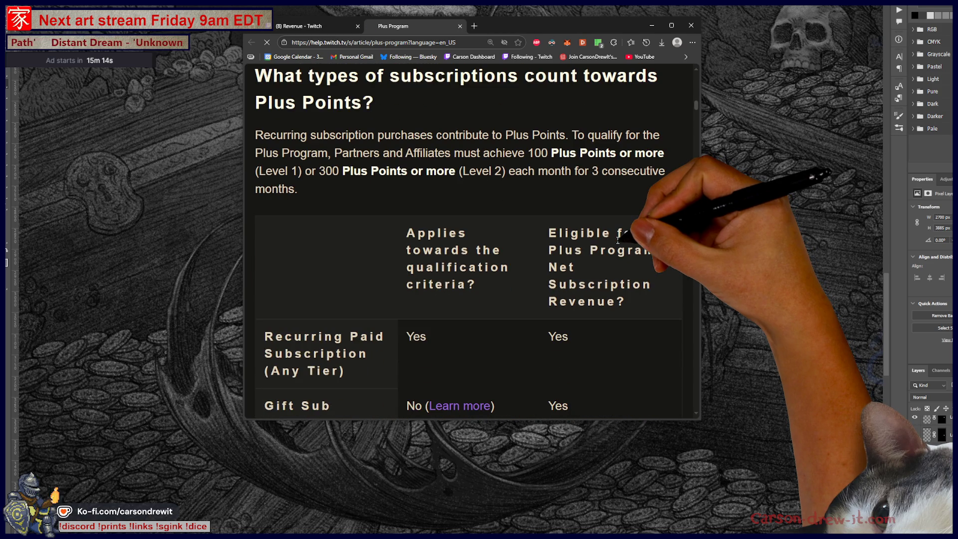
{"action": "scroll", "coordinate": [618, 240], "scroll_direction": "down", "scroll_amount": 1, "text": "ctrl"}
{"action": "scroll", "coordinate": [617, 245], "scroll_direction": "down", "scroll_amount": 1, "text": "ctrl"}
{"action": "scroll", "coordinate": [615, 249], "scroll_direction": "up", "scroll_amount": 1, "text": "ctrl"}
{"action": "scroll", "coordinate": [618, 254], "scroll_direction": "up", "scroll_amount": 2}
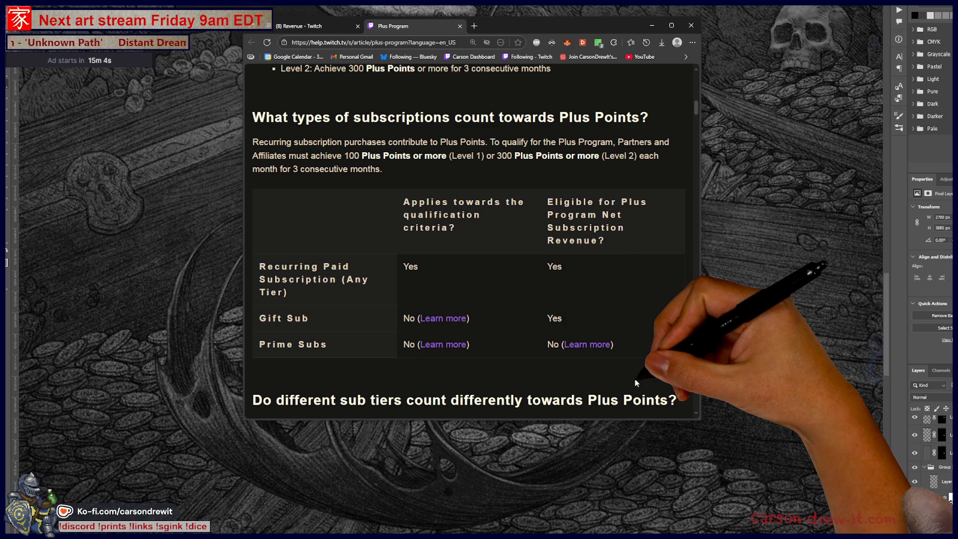
{"action": "scroll", "coordinate": [635, 379], "scroll_direction": "up", "scroll_amount": 1}
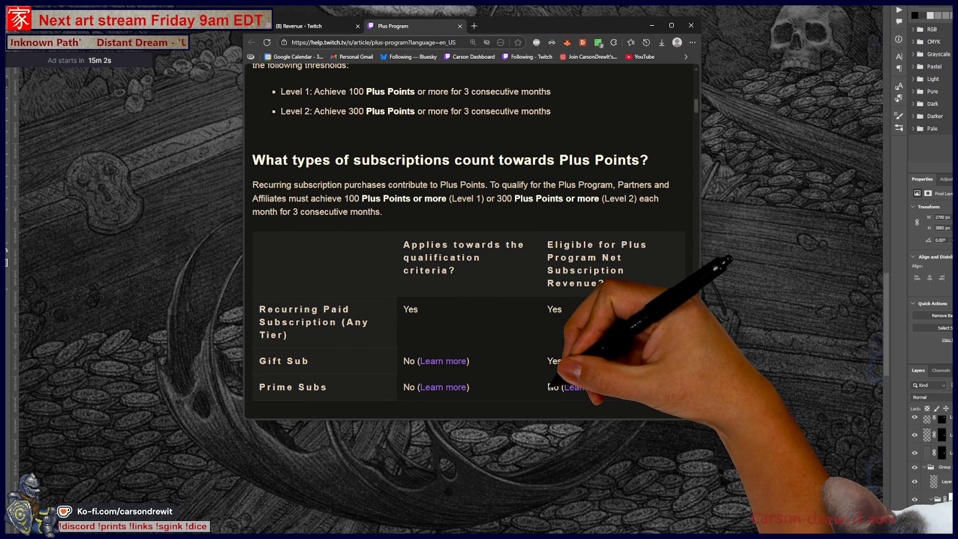
Step: Highlight the Prime Subs 'No' answer, the criteria heading and the Recurring Paid row
{"action": "left_click_drag", "start_coordinate": [554, 387], "coordinate": [559, 387]}
{"action": "double_click", "coordinate": [559, 387]}
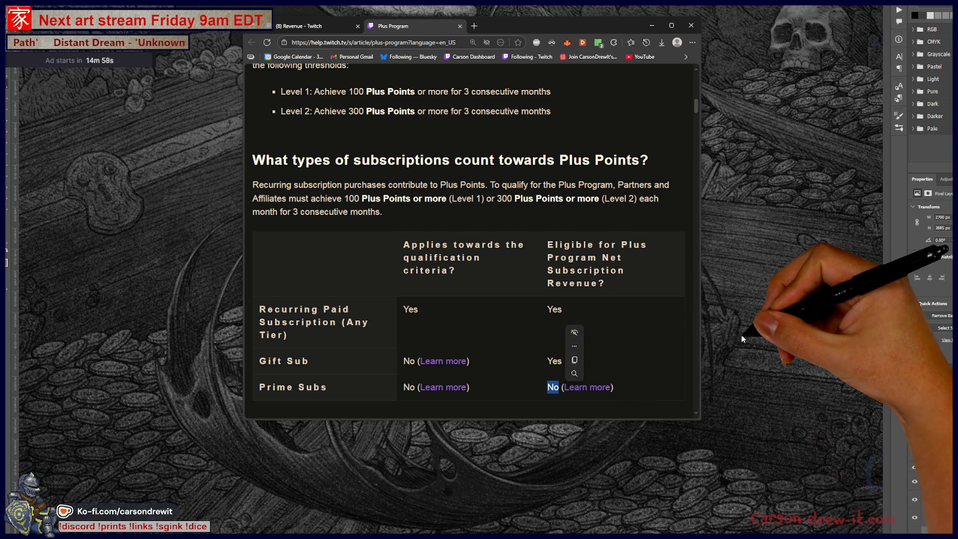
{"action": "left_click", "coordinate": [637, 279]}
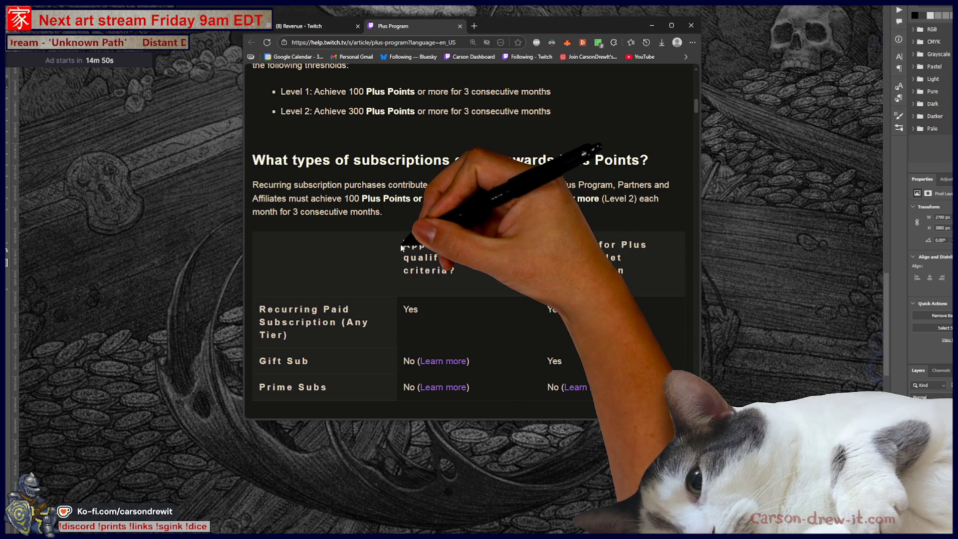
{"action": "left_click_drag", "start_coordinate": [401, 244], "coordinate": [469, 276]}
{"action": "mouse_move", "coordinate": [398, 311]}
{"action": "left_mouse_down"}
{"action": "mouse_move", "coordinate": [459, 309]}
{"action": "mouse_move", "coordinate": [429, 327]}
{"action": "left_mouse_up"}
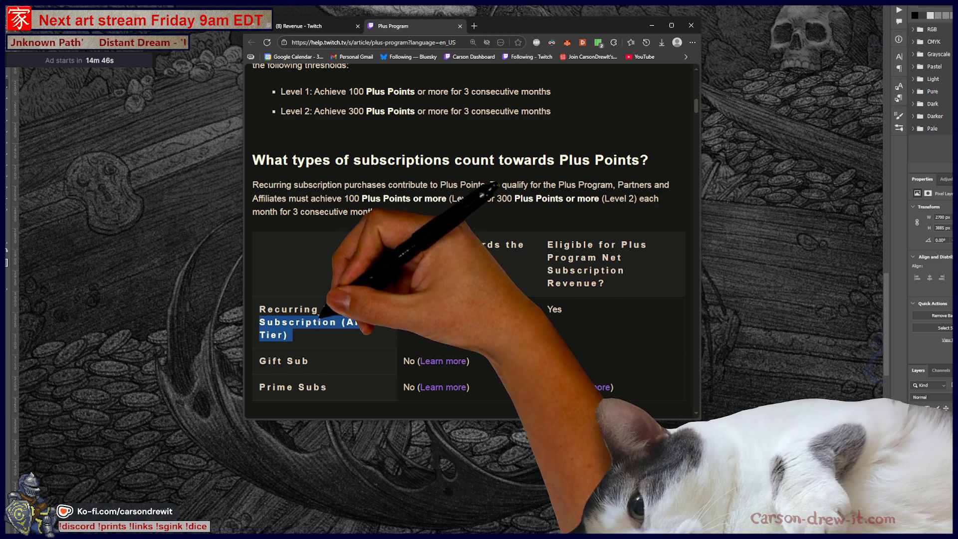
{"action": "left_click", "coordinate": [452, 321]}
Step: Review the tier point values, return to the top and minimize the browser
{"action": "scroll", "coordinate": [532, 319], "scroll_direction": "down", "scroll_amount": 5}
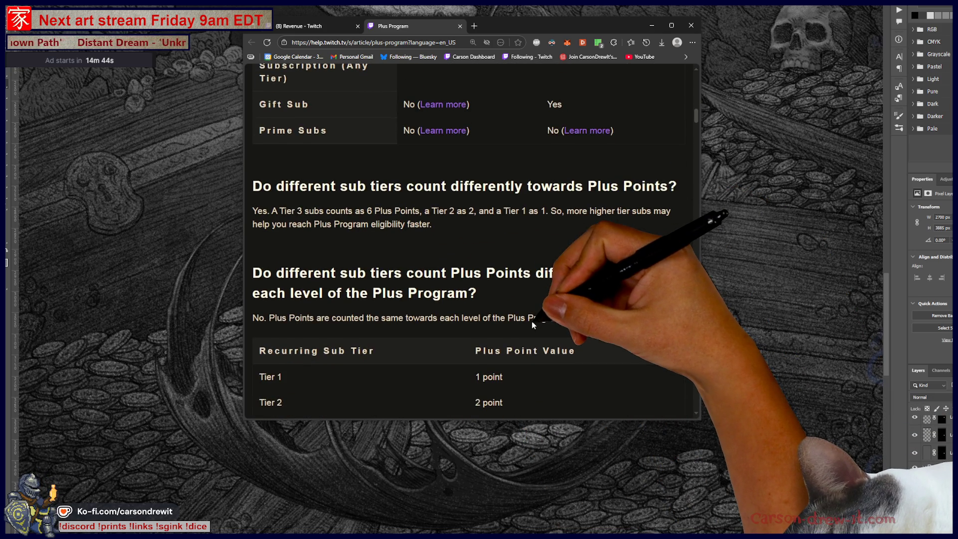
{"action": "scroll", "coordinate": [537, 314], "scroll_direction": "down", "scroll_amount": 3}
{"action": "mouse_move", "coordinate": [475, 248]}
{"action": "left_mouse_down"}
{"action": "mouse_move", "coordinate": [526, 280]}
{"action": "mouse_move", "coordinate": [537, 311]}
{"action": "left_mouse_up"}
{"action": "left_click", "coordinate": [511, 303]}
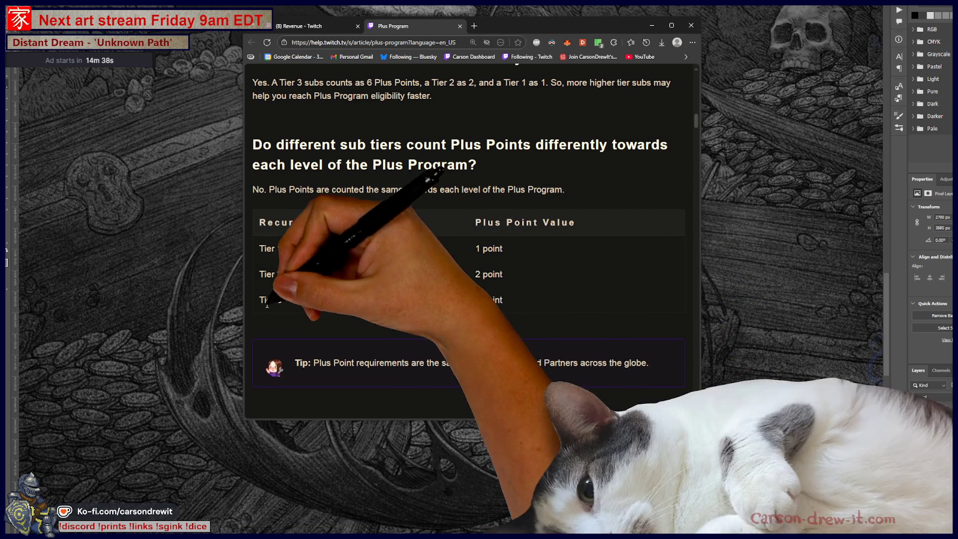
{"action": "scroll", "coordinate": [634, 312], "scroll_direction": "up", "scroll_amount": 3}
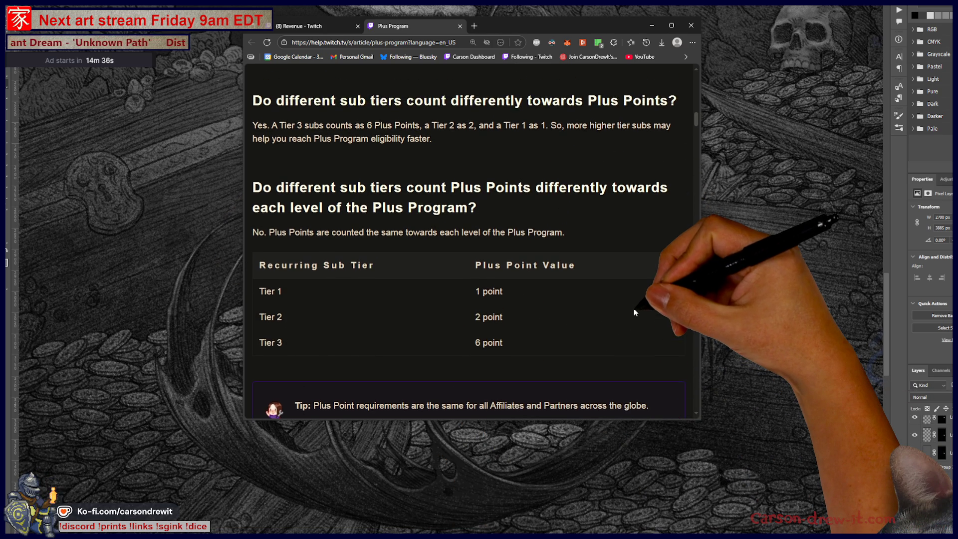
{"action": "scroll", "coordinate": [634, 312], "scroll_direction": "up", "scroll_amount": 15}
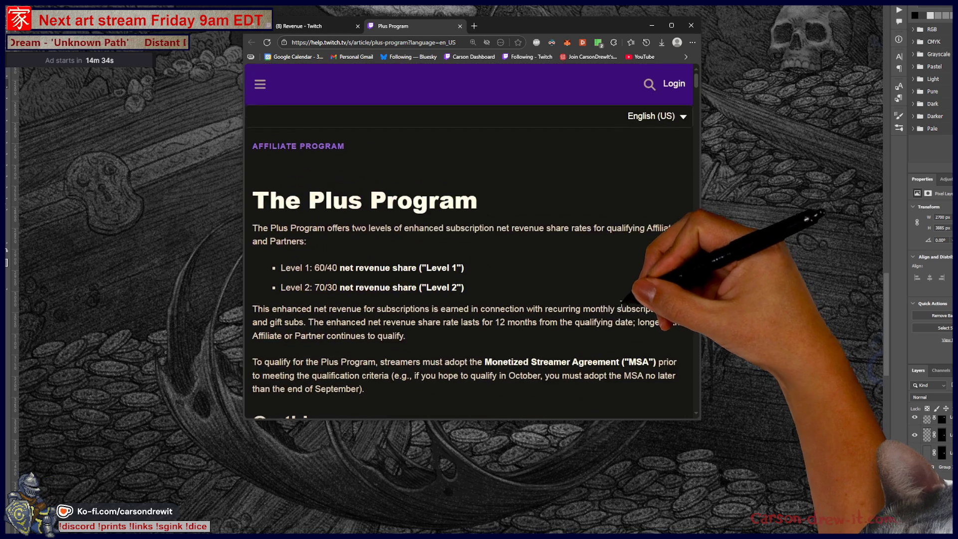
{"action": "left_click", "coordinate": [917, 478]}
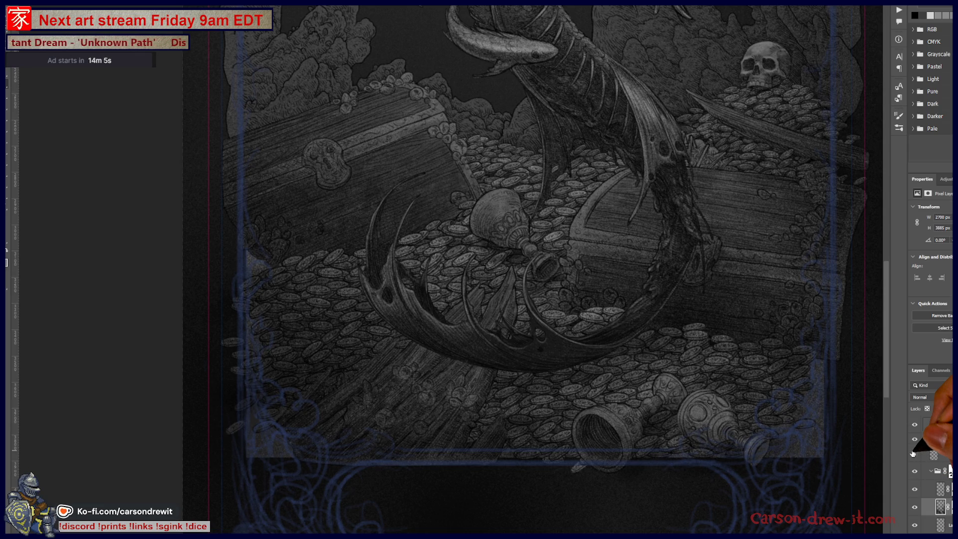
{"action": "scroll", "coordinate": [913, 454], "scroll_direction": "down", "scroll_amount": 3}
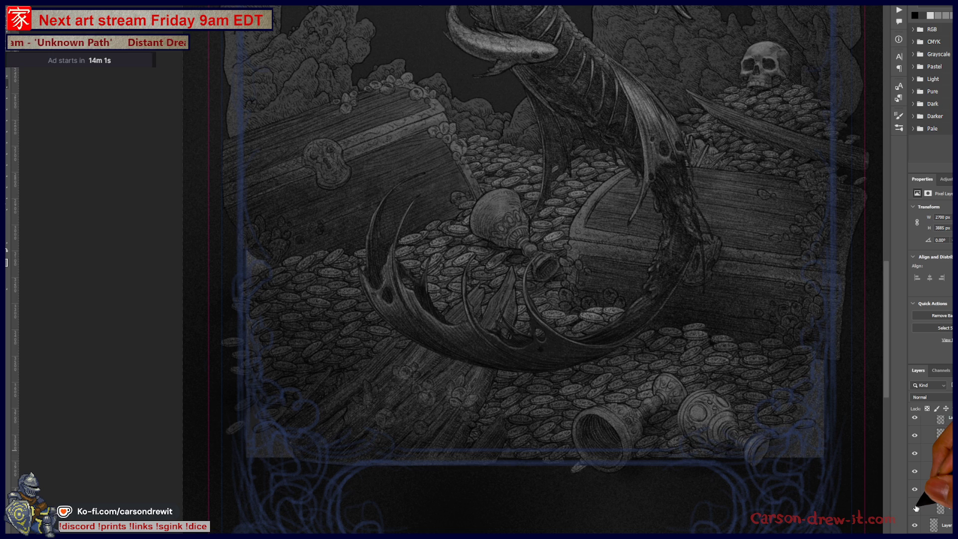
{"action": "scroll", "coordinate": [923, 504], "scroll_direction": "down", "scroll_amount": 2}
{"action": "scroll", "coordinate": [911, 491], "scroll_direction": "down", "scroll_amount": 2}
{"action": "left_click", "coordinate": [914, 435]}
{"action": "left_click", "coordinate": [914, 435]}
{"action": "left_click", "coordinate": [914, 435]}
{"action": "left_click", "coordinate": [914, 435]}
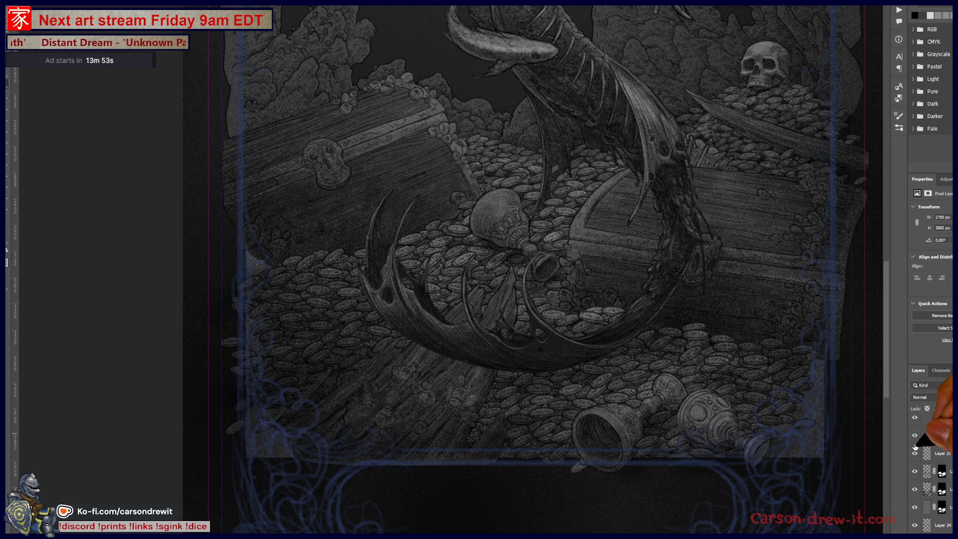
{"action": "left_click", "coordinate": [915, 453]}
{"action": "left_click", "coordinate": [915, 453]}
{"action": "left_click", "coordinate": [946, 435]}
{"action": "scroll", "coordinate": [950, 442], "scroll_direction": "up", "scroll_amount": 3}
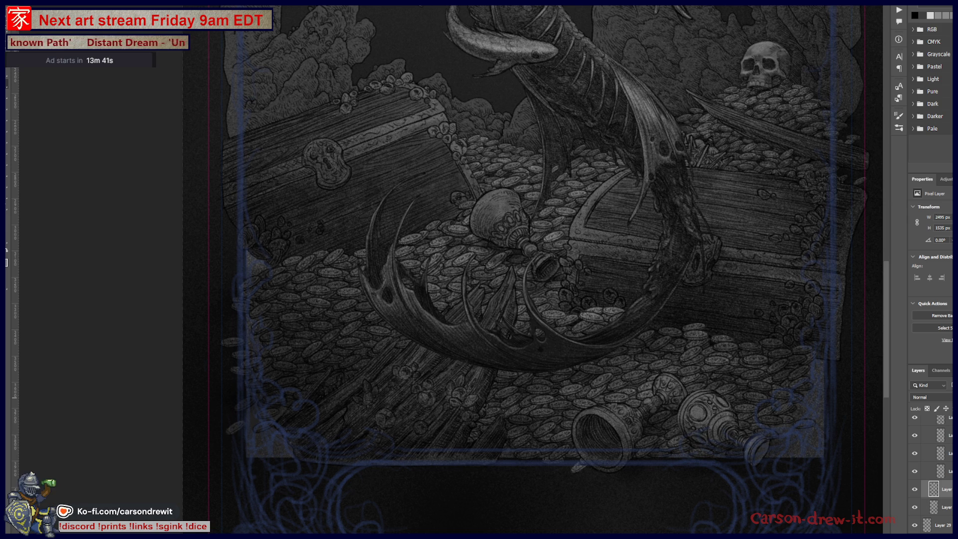
{"action": "key", "text": "ctrl+0"}
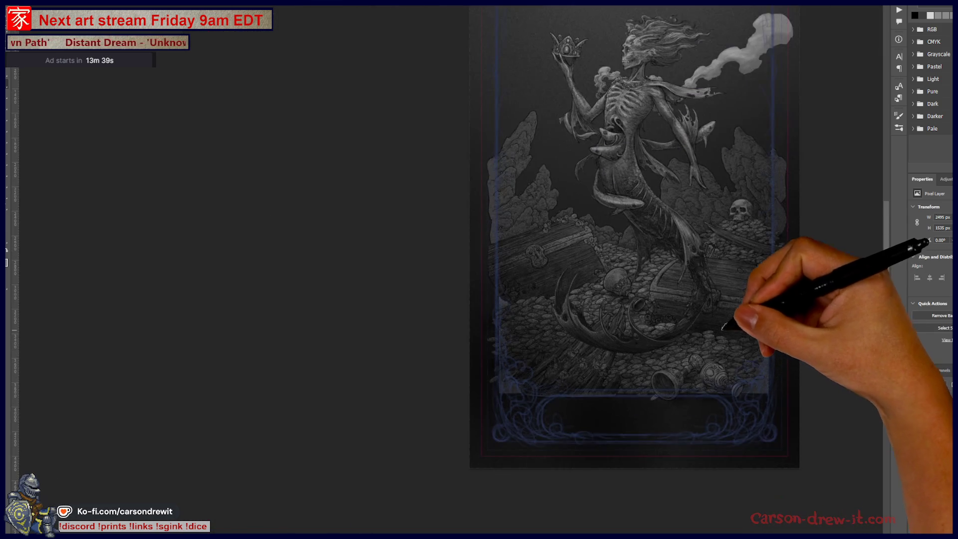
{"action": "key", "text": "ctrl+plus"}
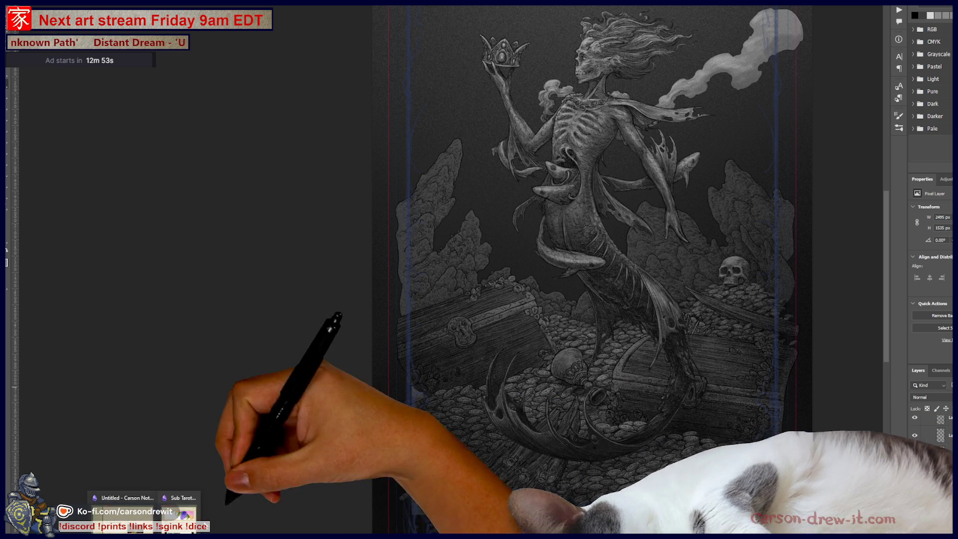
{"action": "left_click", "coordinate": [172, 497]}
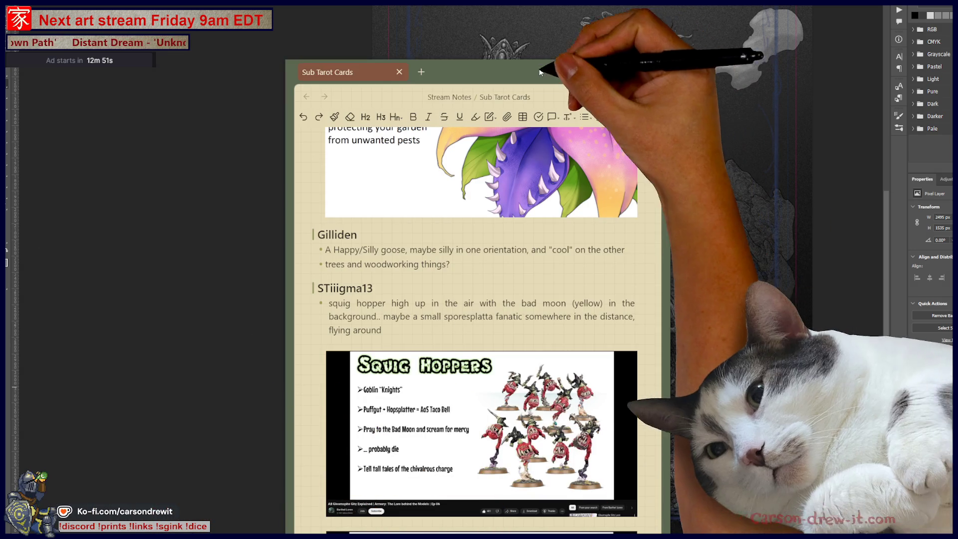
Step: Move the notes window and place the cursor below the 'a blue jay' note
{"action": "left_click_drag", "start_coordinate": [540, 72], "coordinate": [429, 22]}
{"action": "scroll", "coordinate": [428, 332], "scroll_direction": "down", "scroll_amount": 15}
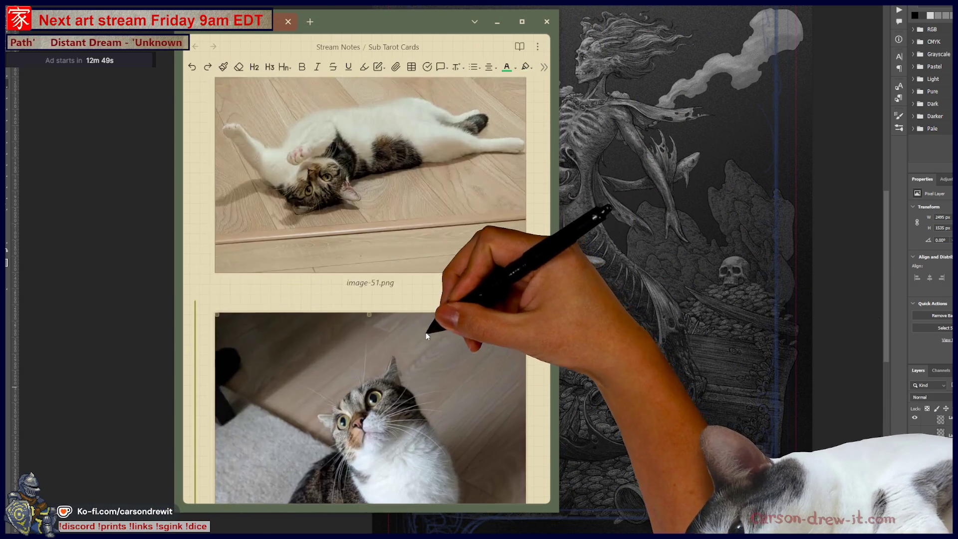
{"action": "scroll", "coordinate": [428, 332], "scroll_direction": "down", "scroll_amount": 20}
{"action": "scroll", "coordinate": [428, 347], "scroll_direction": "down", "scroll_amount": 8}
{"action": "left_click", "coordinate": [274, 351]}
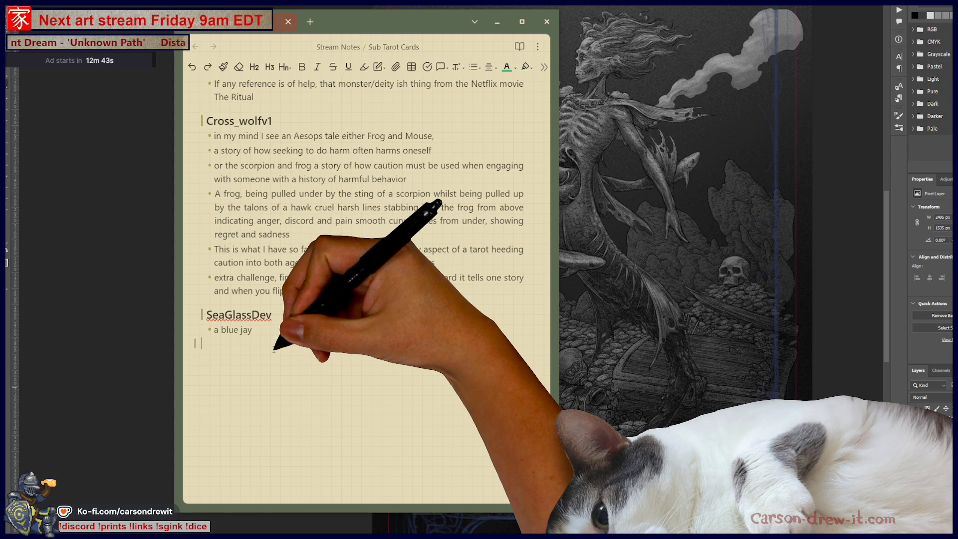
Step: Type a #### heading with the viewer's username, then start a '-' bullet beneath it
{"action": "type", "text": "- "}
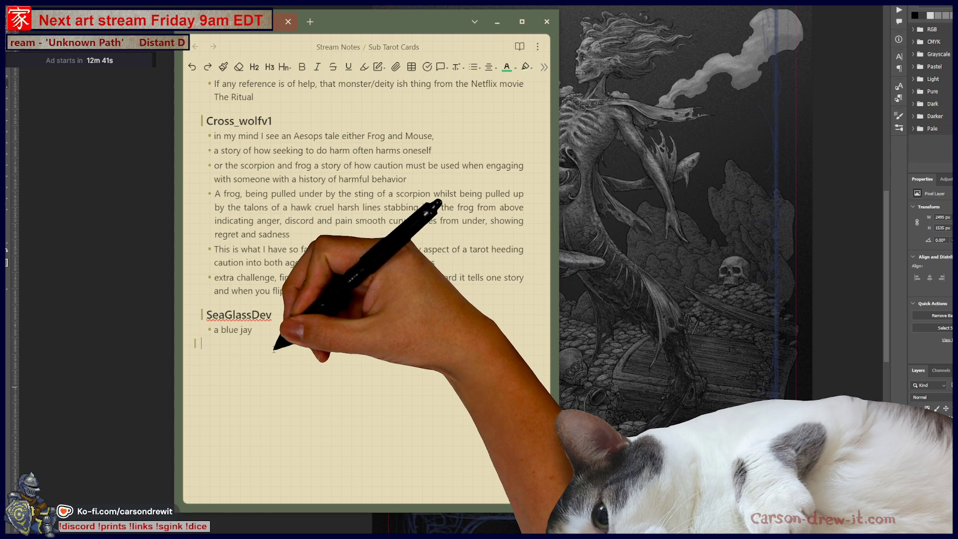
{"action": "type", "text": "#### "}
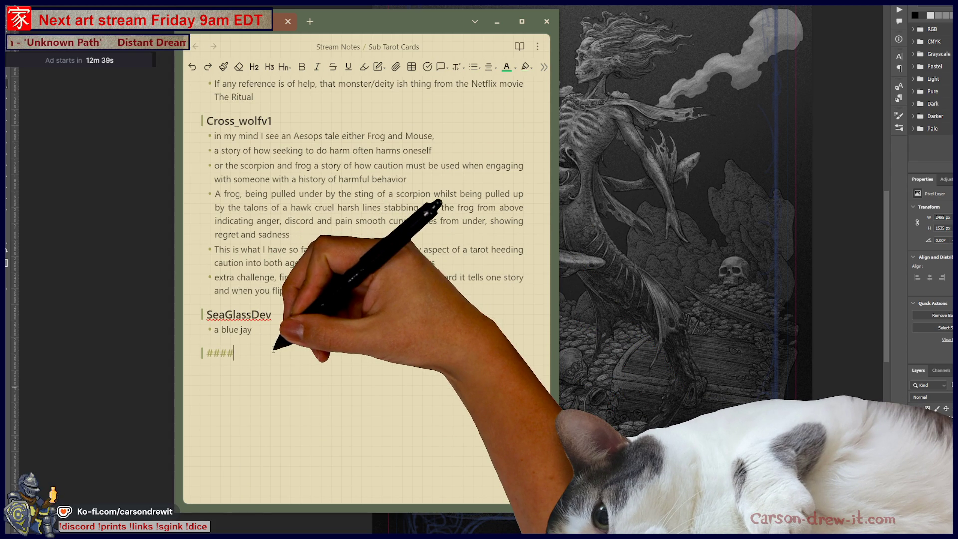
{"action": "type", "text": "ZCra"}
{"action": "key", "text": "BackSpace"}
{"action": "key", "text": "BackSpace"}
{"action": "key", "text": "BackSpace"}
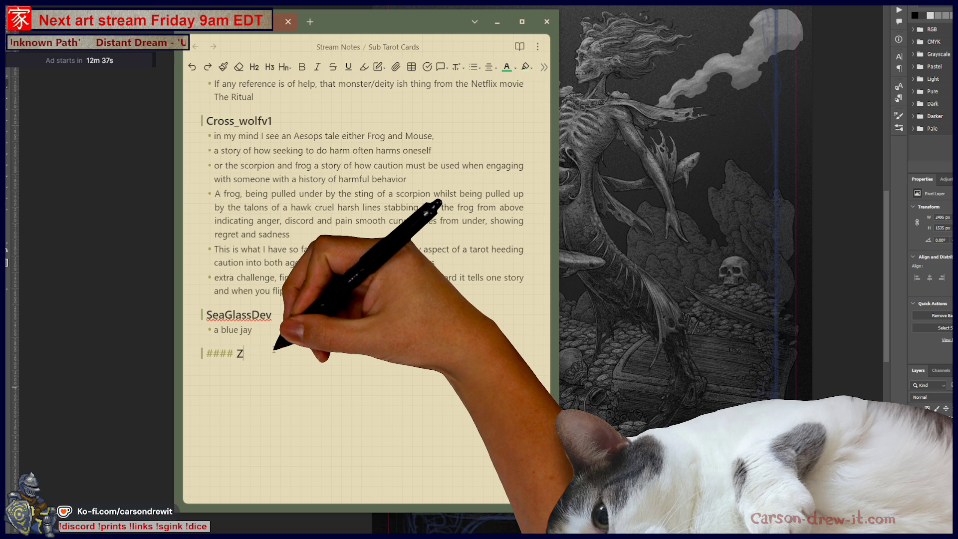
{"action": "type", "text": "Cra"}
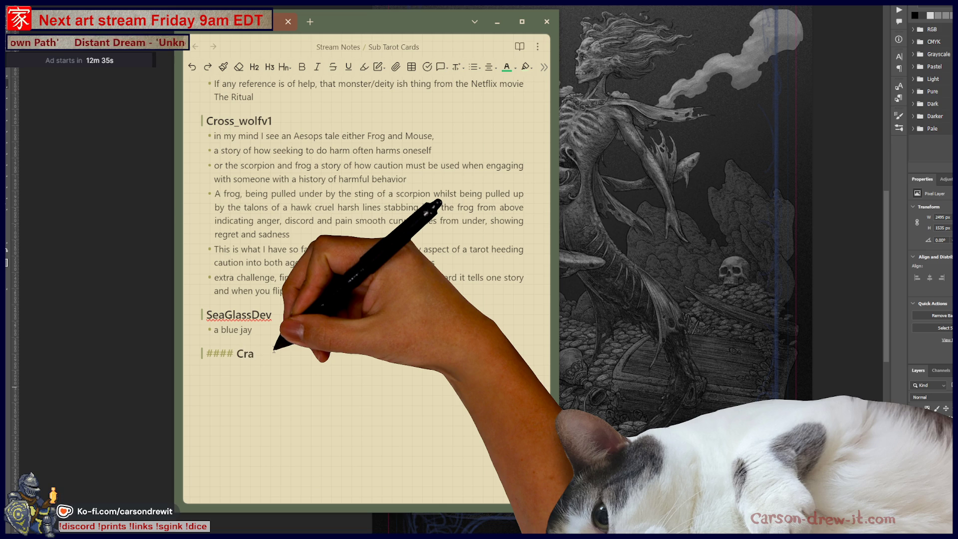
{"action": "type", "text": "yt"}
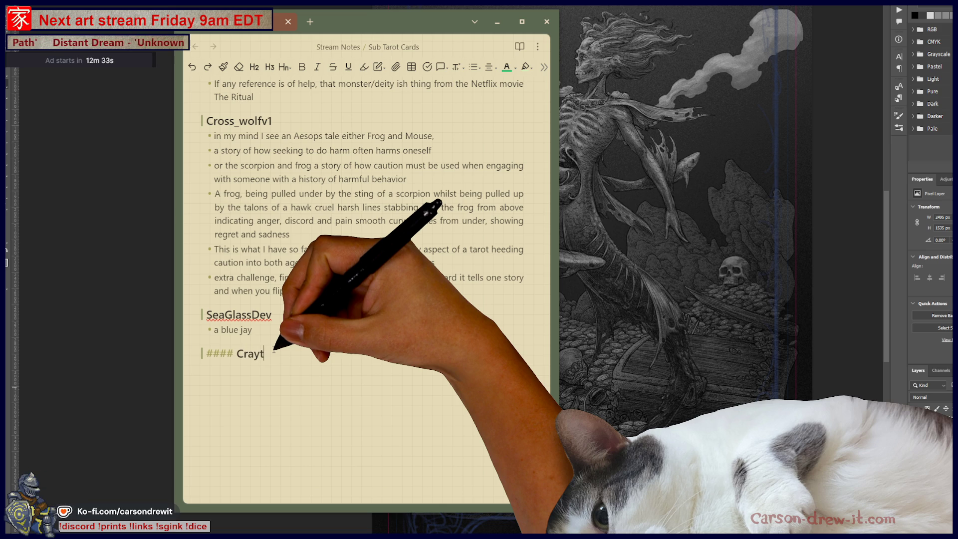
{"action": "type", "text": "_1"}
{"action": "key", "text": "Return"}
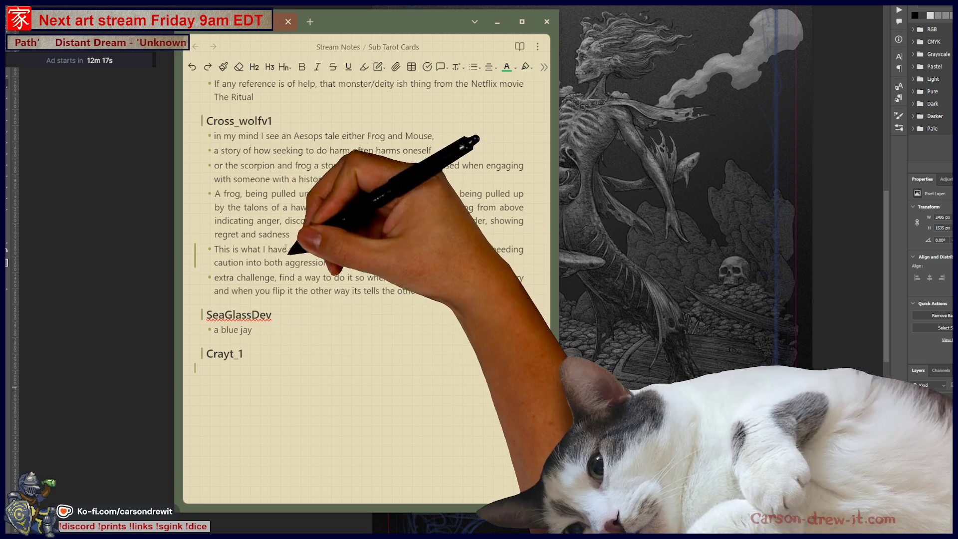
{"action": "type", "text": "-"}
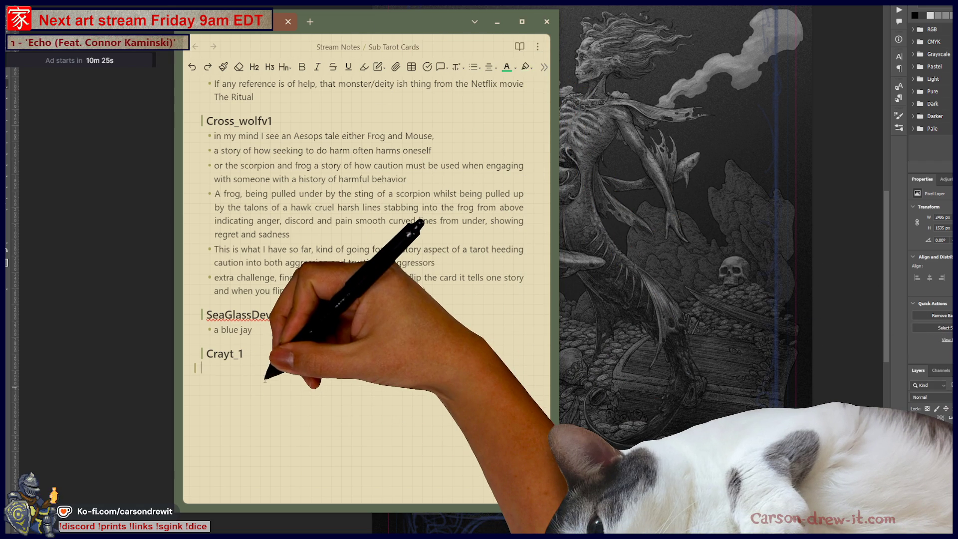
Step: Add two new #### subscriber-username headings to the note
{"action": "type", "text": "####"}
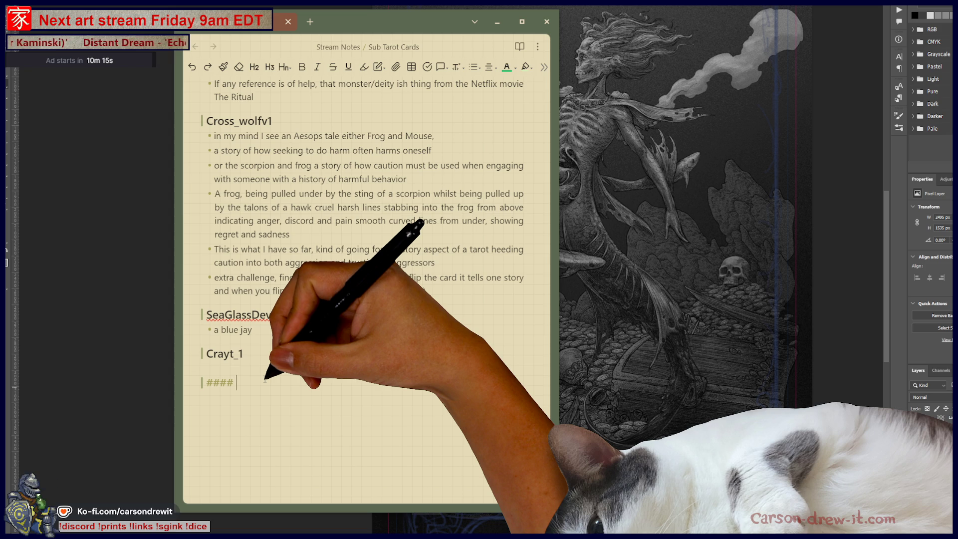
{"action": "type", "text": " Squatt"}
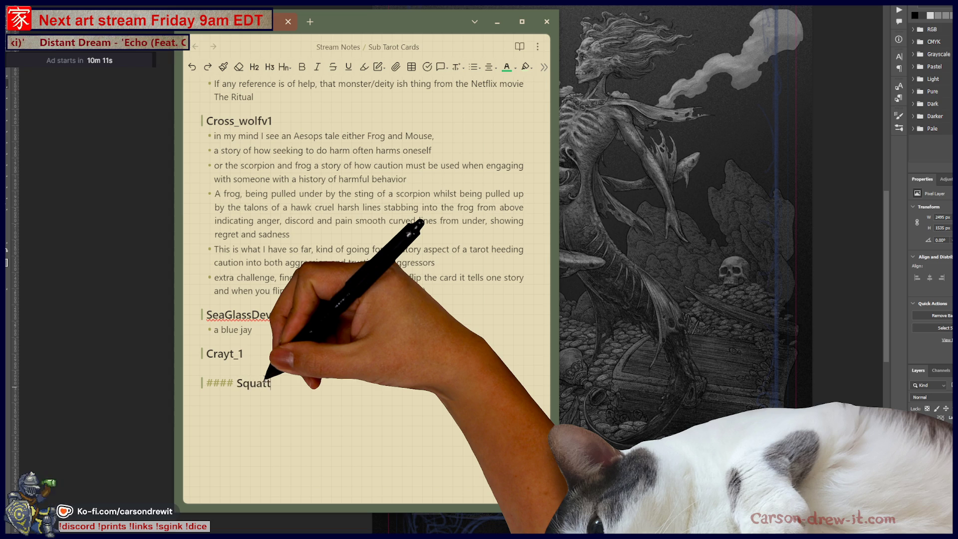
{"action": "type", "text": "ing_Cat"}
{"action": "key", "text": "Return"}
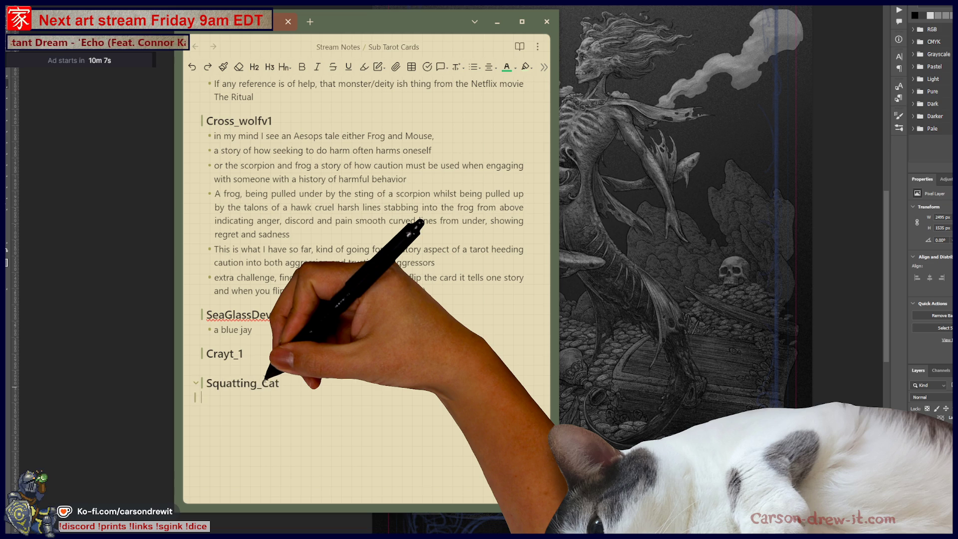
{"action": "type", "text": "####"}
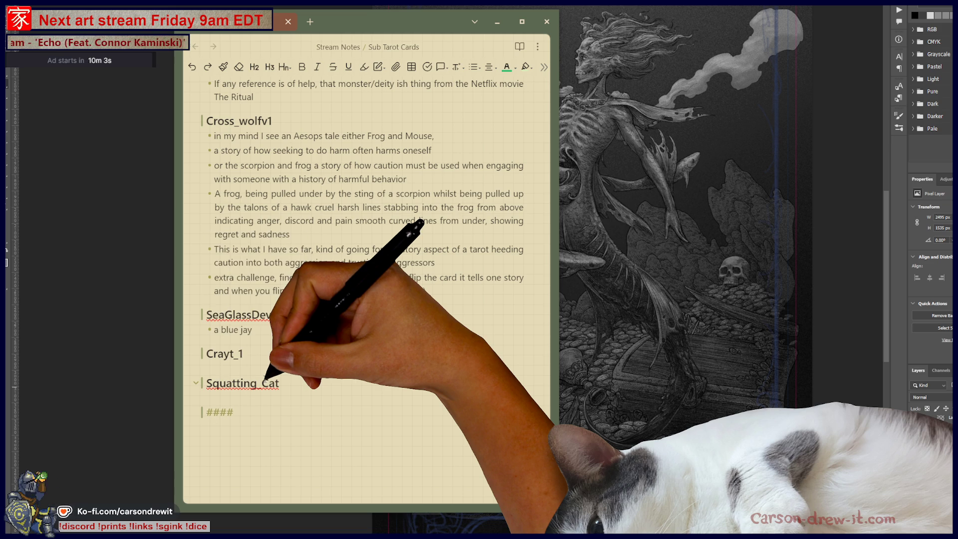
{"action": "type", "text": "inni"}
{"action": "key", "text": "BackSpace"}
{"action": "key", "text": "BackSpace"}
{"action": "key", "text": "BackSpace"}
{"action": "type", "text": "nionPaint"}
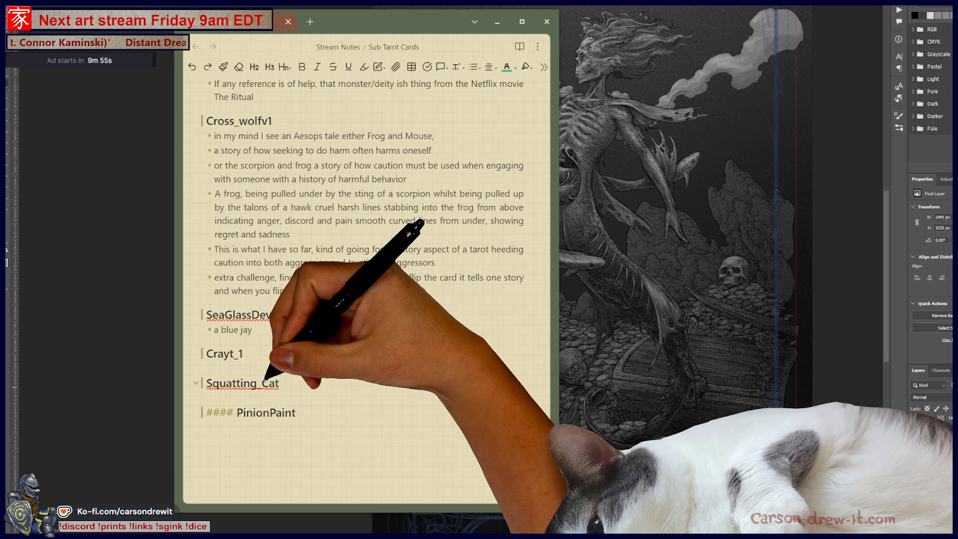
{"action": "key", "text": "Return"}
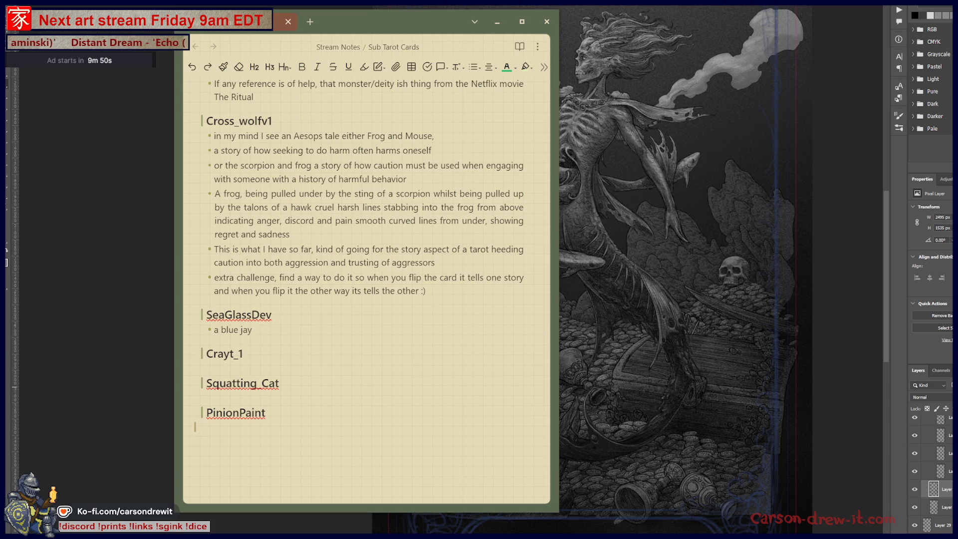
Step: Add a 'bunny related card' bullet under the earlier heading, then move to the next subscriber's line
{"action": "left_click", "coordinate": [207, 368]}
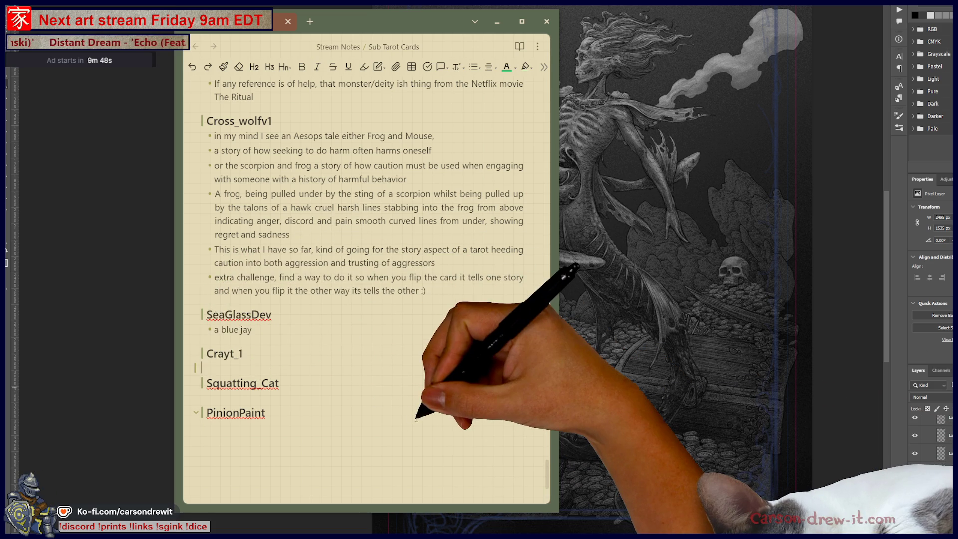
{"action": "type", "text": "- bunnty"}
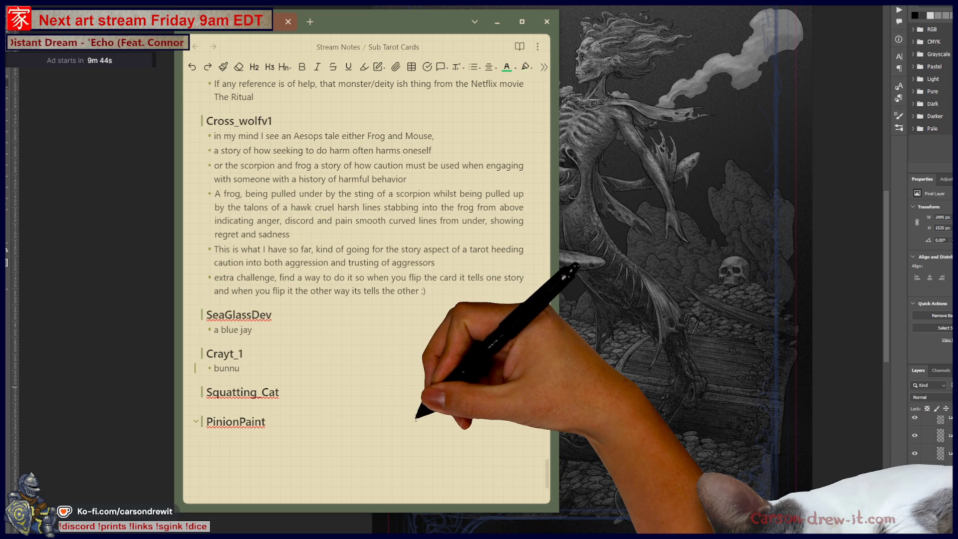
{"action": "type", "text": " r"}
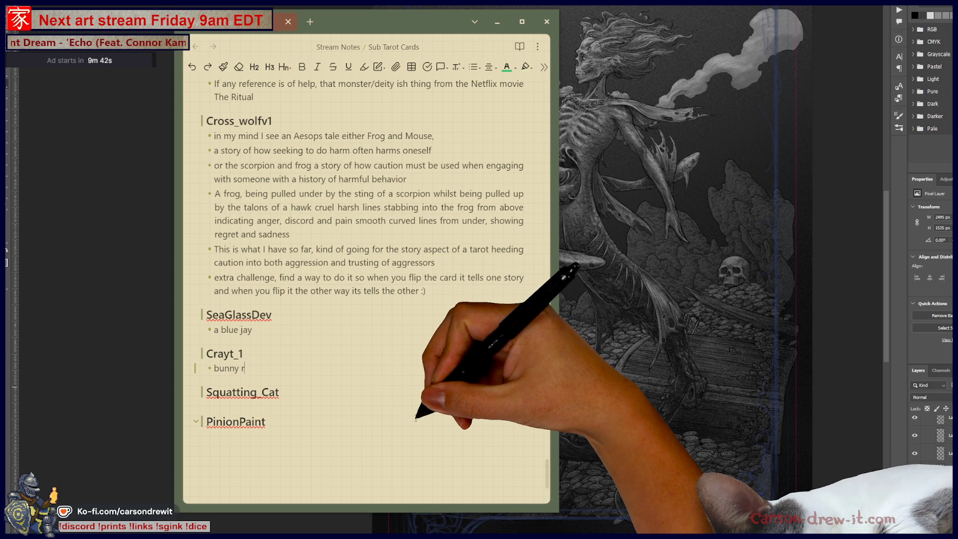
{"action": "type", "text": "elated "}
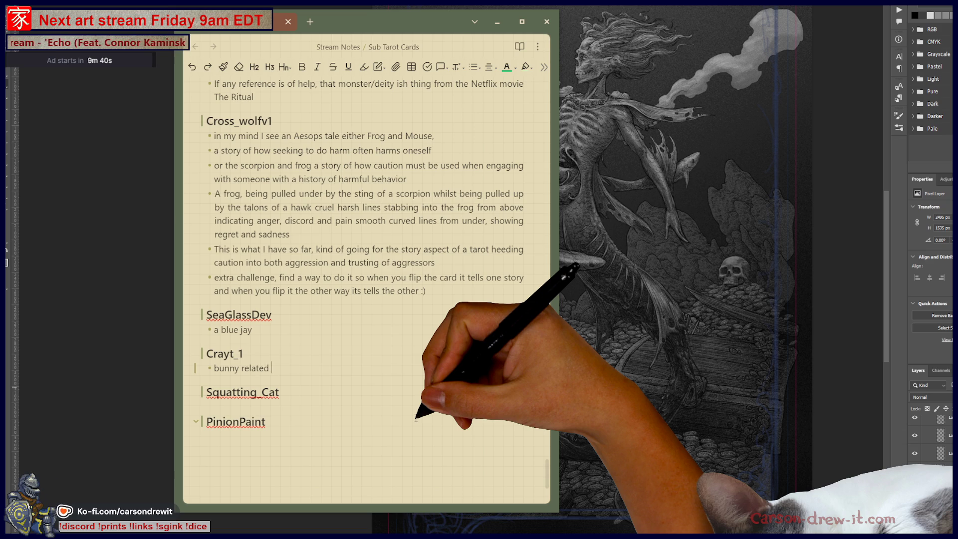
{"action": "type", "text": "card"}
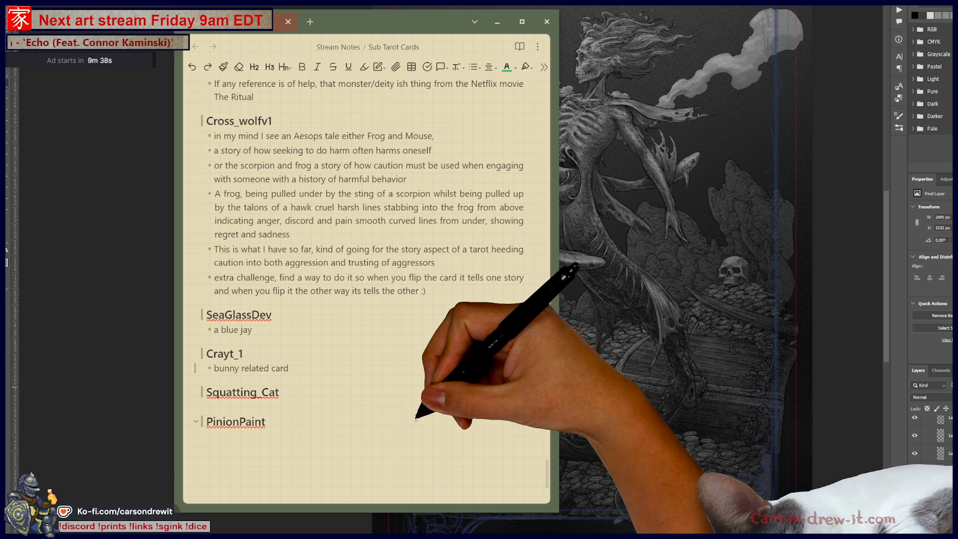
{"action": "left_click", "coordinate": [301, 400]}
{"action": "left_click", "coordinate": [300, 406]}
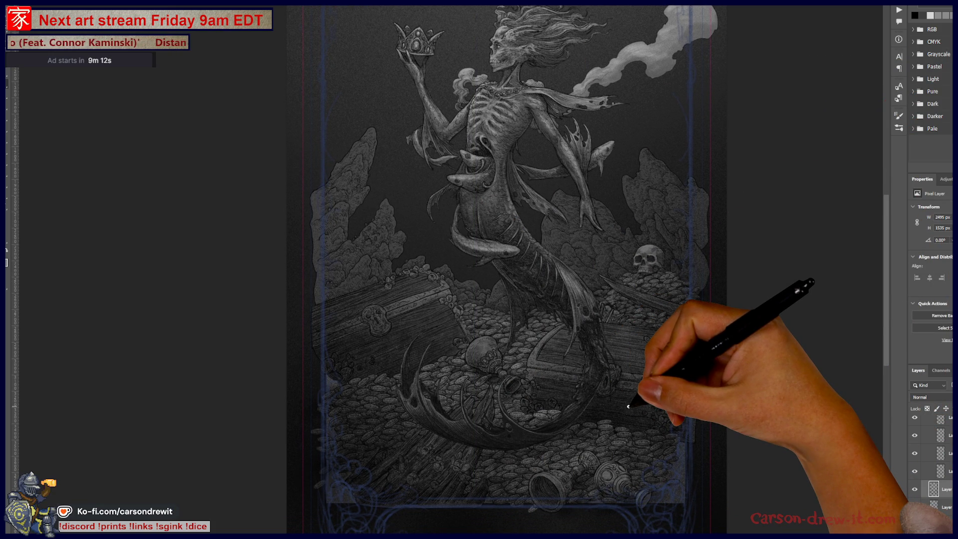
Step: Zoom and pan across the treasure pile, chest, tail fins and mermaid's torso
{"action": "scroll", "coordinate": [349, 389], "scroll_direction": "up", "scroll_amount": 3}
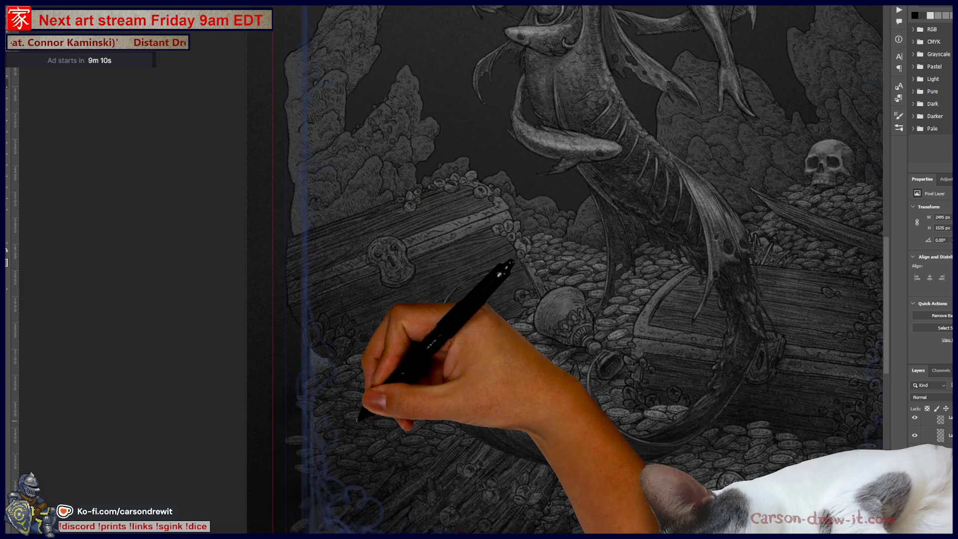
{"action": "scroll", "coordinate": [354, 426], "scroll_direction": "up", "scroll_amount": 1}
{"action": "left_click_drag", "start_coordinate": [353, 425], "coordinate": [329, 452]}
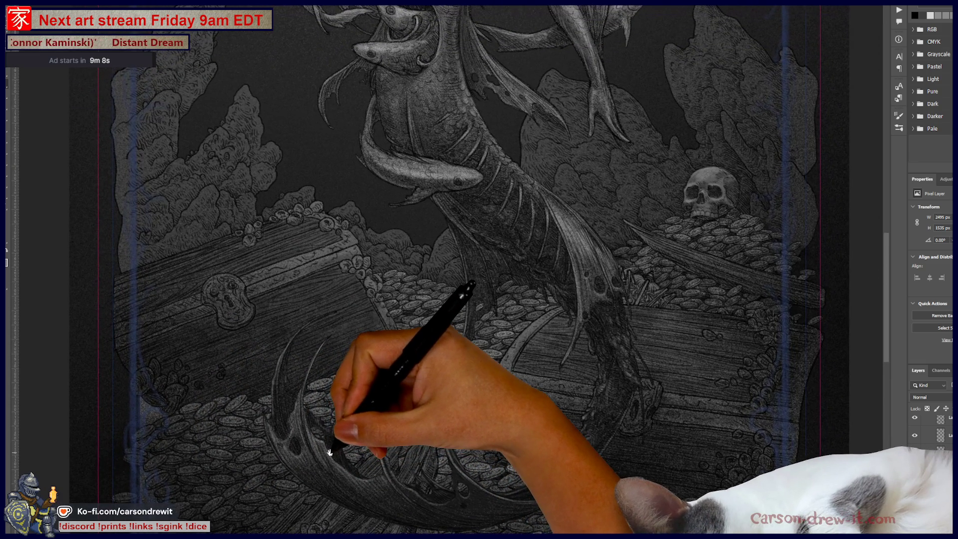
{"action": "mouse_move", "coordinate": [364, 342]}
{"action": "left_mouse_down"}
{"action": "mouse_move", "coordinate": [364, 370]}
{"action": "mouse_move", "coordinate": [449, 342]}
{"action": "mouse_move", "coordinate": [451, 308]}
{"action": "left_mouse_up"}
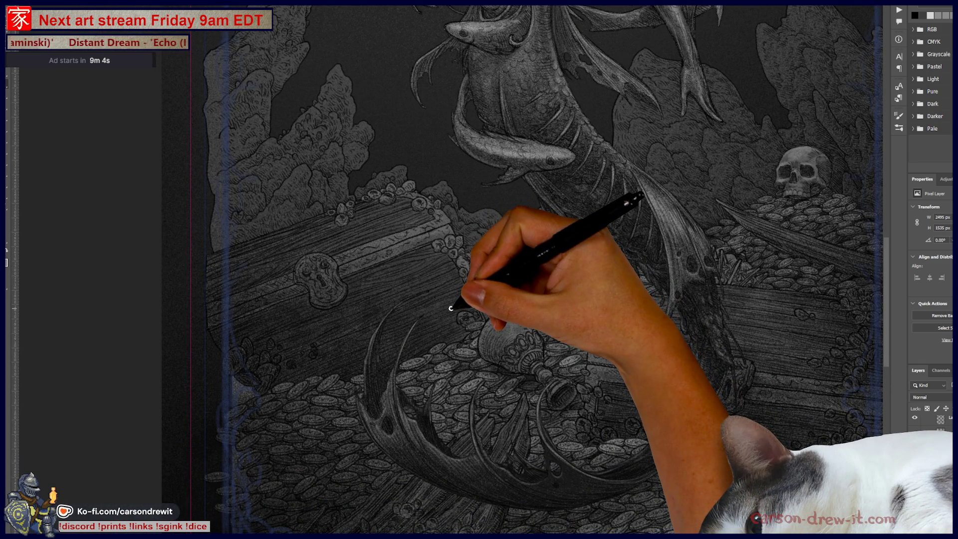
{"action": "mouse_move", "coordinate": [538, 389]}
{"action": "left_mouse_down"}
{"action": "mouse_move", "coordinate": [453, 432]}
{"action": "mouse_move", "coordinate": [420, 477]}
{"action": "mouse_move", "coordinate": [423, 525]}
{"action": "left_mouse_up"}
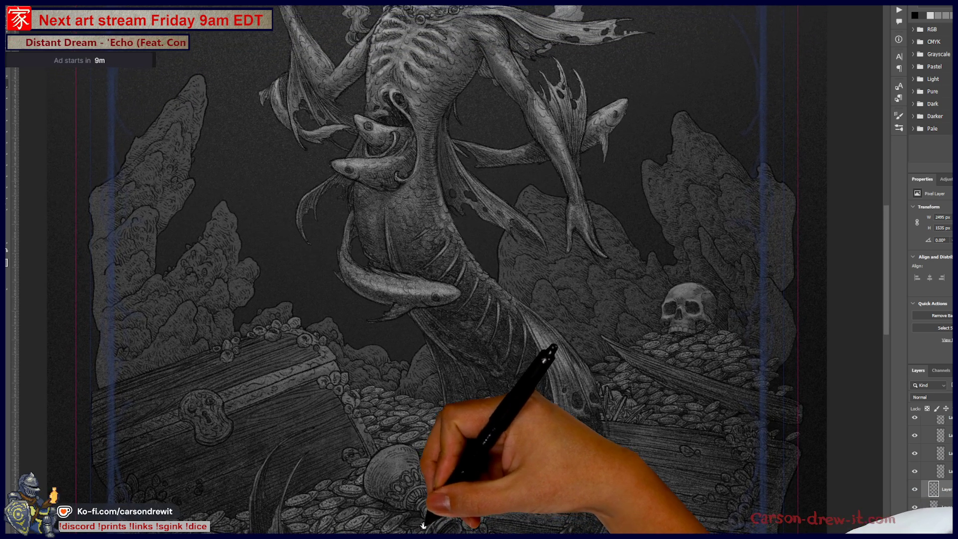
{"action": "left_click_drag", "start_coordinate": [349, 400], "coordinate": [462, 427]}
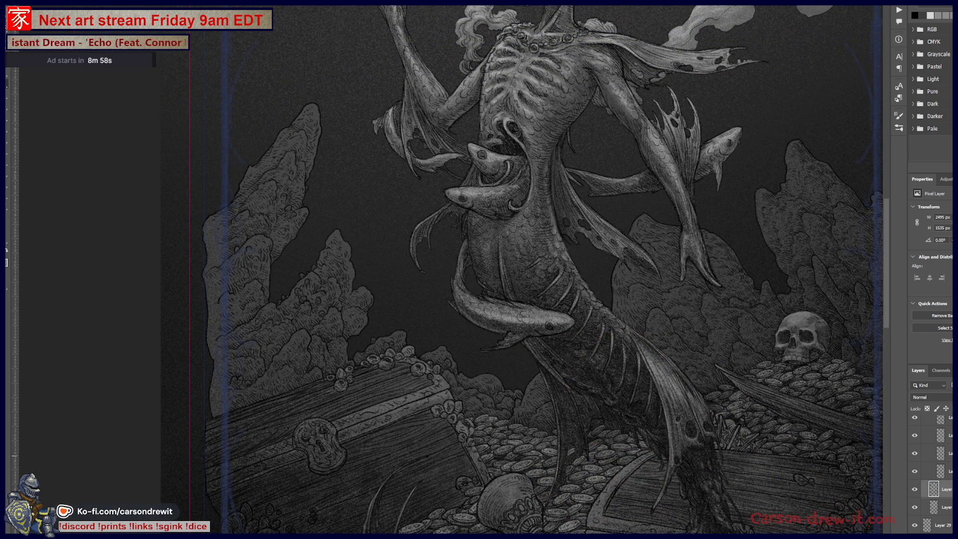
{"action": "scroll", "coordinate": [916, 476], "scroll_direction": "down", "scroll_amount": 1}
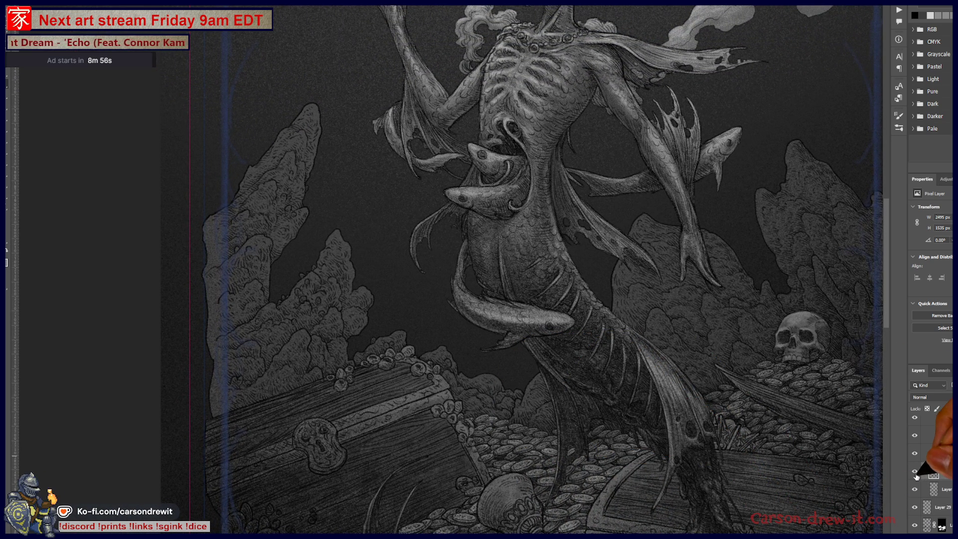
{"action": "scroll", "coordinate": [926, 474], "scroll_direction": "down", "scroll_amount": 3}
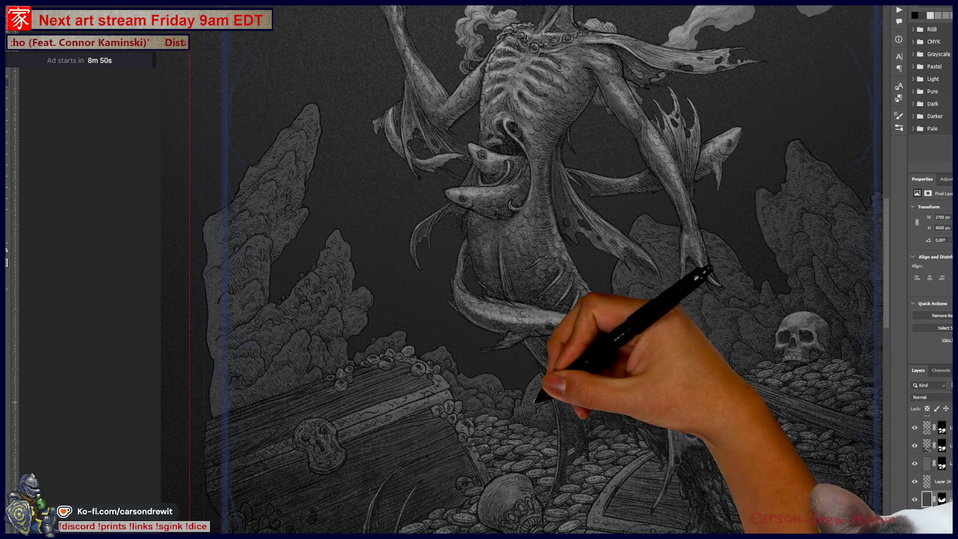
Step: Fit the whole illustration to the window, recentre it, and merge Layer 39 down with Ctrl+E
{"action": "key", "text": "ctrl+0"}
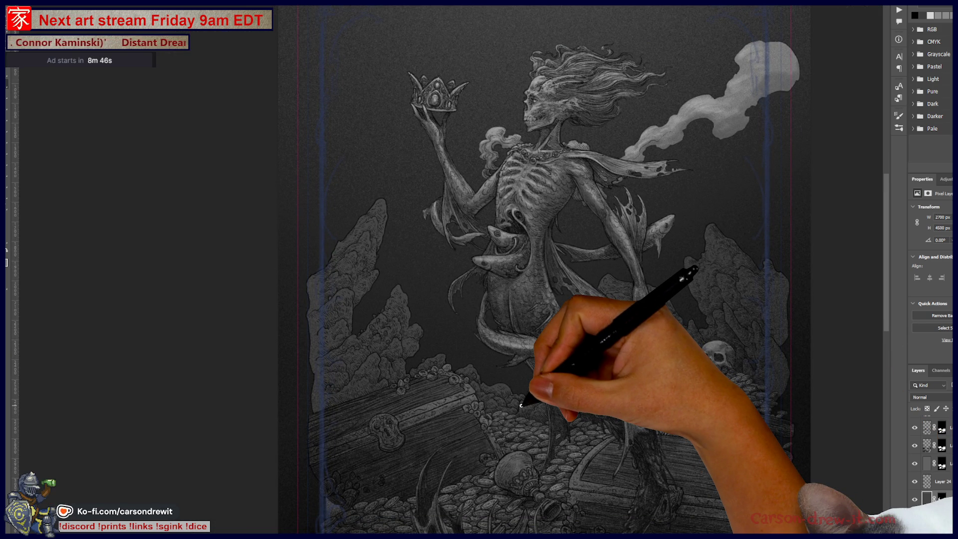
{"action": "mouse_move", "coordinate": [530, 428]}
{"action": "left_mouse_down"}
{"action": "mouse_move", "coordinate": [498, 363]}
{"action": "mouse_move", "coordinate": [479, 349]}
{"action": "mouse_move", "coordinate": [493, 415]}
{"action": "left_mouse_up"}
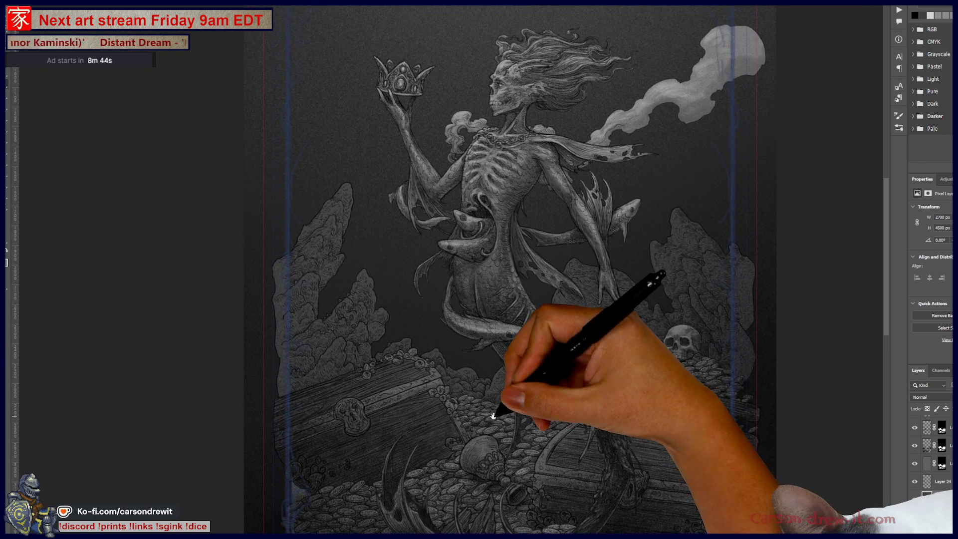
{"action": "left_click", "coordinate": [929, 499]}
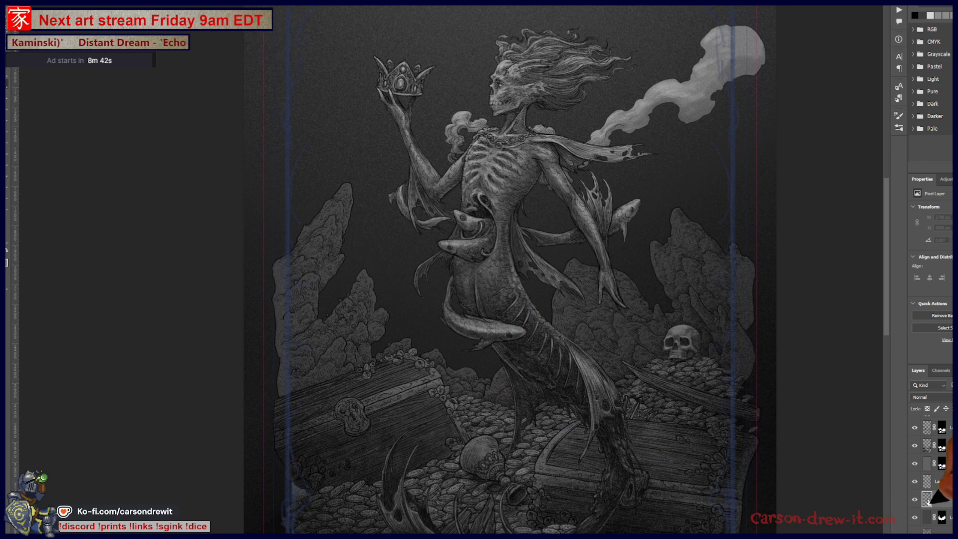
{"action": "key", "text": "ctrl+e"}
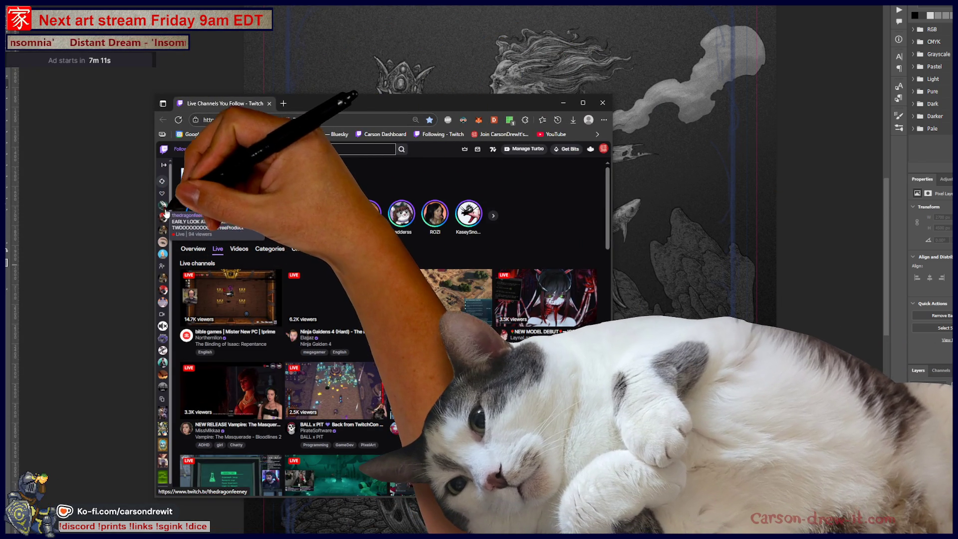
Step: Open a followed streamer's channel from the Followed Channels sidebar
{"action": "left_click", "coordinate": [163, 206]}
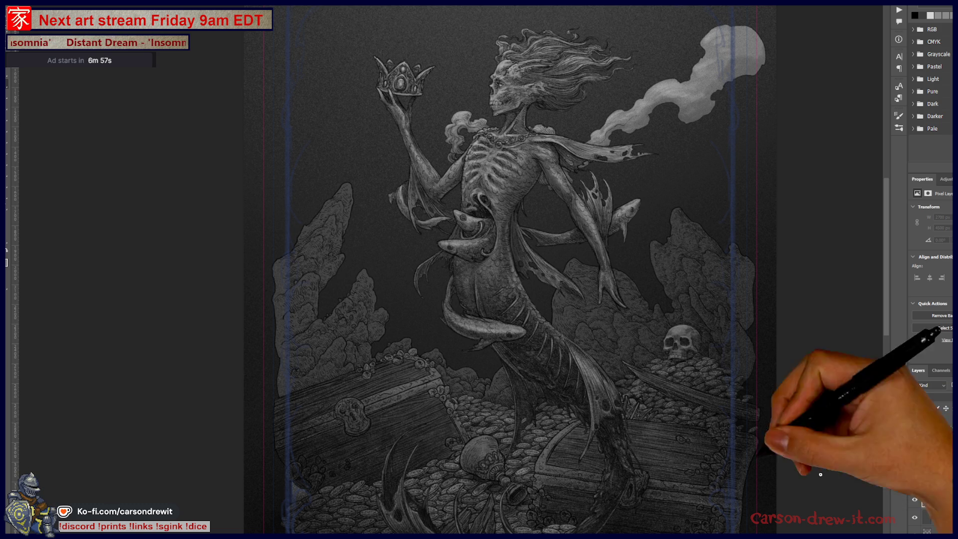
Step: Zoom in and paint pale highlights along the chest edge and nearby rocks
{"action": "key", "text": "ctrl+plus"}
{"action": "scroll", "coordinate": [377, 351], "scroll_direction": "up", "scroll_amount": 2}
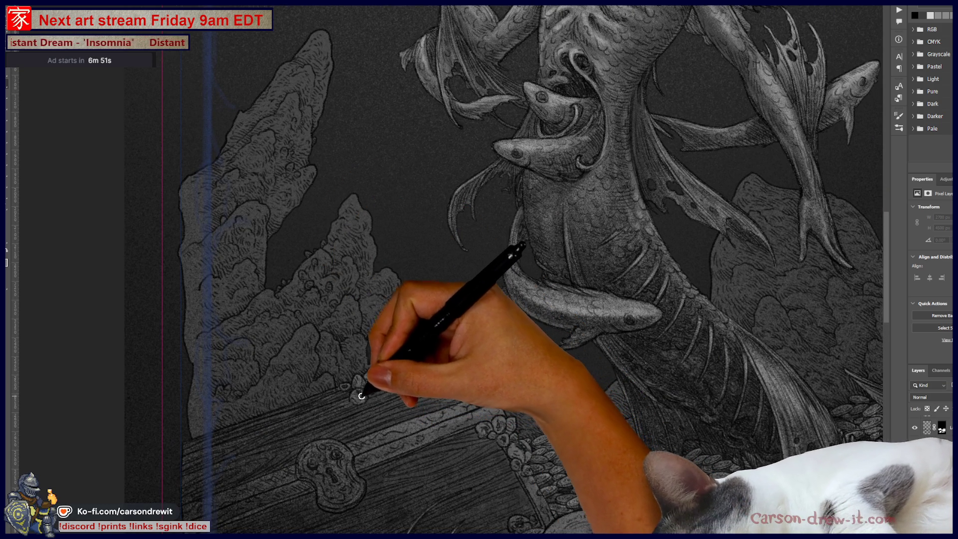
{"action": "left_click", "coordinate": [354, 392]}
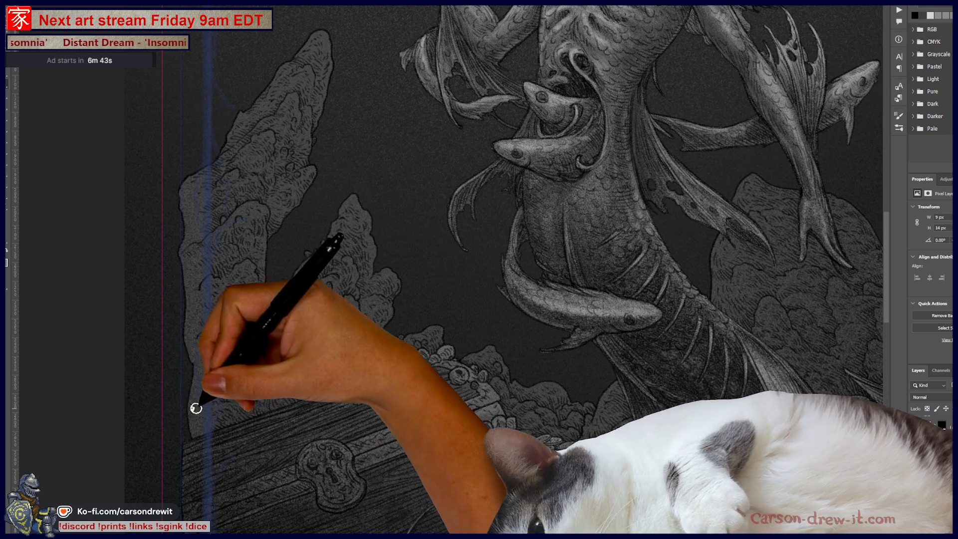
{"action": "mouse_move", "coordinate": [214, 432]}
{"action": "left_mouse_down"}
{"action": "mouse_move", "coordinate": [259, 413]}
{"action": "mouse_move", "coordinate": [238, 398]}
{"action": "mouse_move", "coordinate": [263, 387]}
{"action": "mouse_move", "coordinate": [261, 358]}
{"action": "left_mouse_up"}
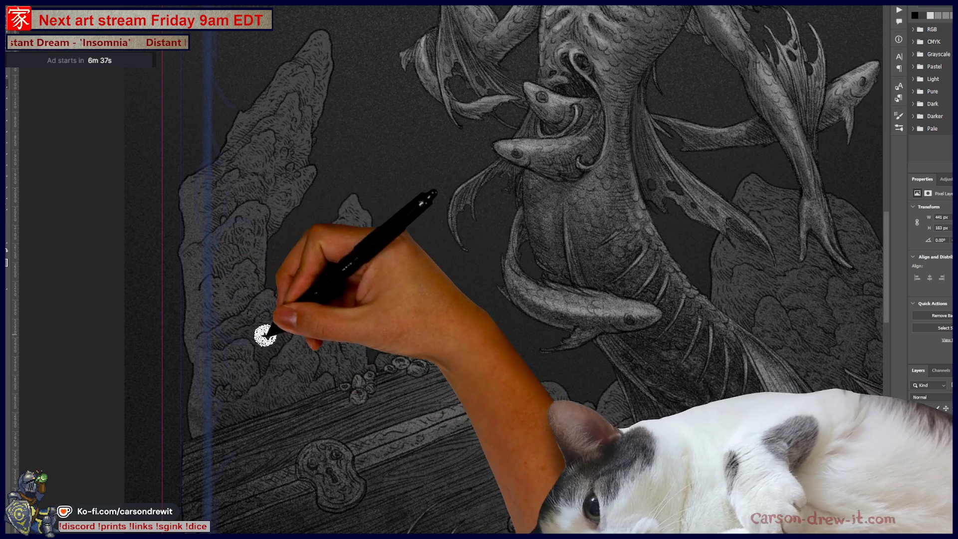
{"action": "mouse_move", "coordinate": [281, 324]}
{"action": "left_mouse_down"}
{"action": "mouse_move", "coordinate": [331, 293]}
{"action": "mouse_move", "coordinate": [342, 280]}
{"action": "mouse_move", "coordinate": [312, 281]}
{"action": "mouse_move", "coordinate": [375, 231]}
{"action": "mouse_move", "coordinate": [342, 246]}
{"action": "mouse_move", "coordinate": [359, 293]}
{"action": "mouse_move", "coordinate": [369, 285]}
{"action": "mouse_move", "coordinate": [400, 298]}
{"action": "mouse_move", "coordinate": [359, 299]}
{"action": "mouse_move", "coordinate": [368, 325]}
{"action": "mouse_move", "coordinate": [391, 321]}
{"action": "mouse_move", "coordinate": [330, 326]}
{"action": "mouse_move", "coordinate": [329, 358]}
{"action": "mouse_move", "coordinate": [367, 373]}
{"action": "left_mouse_up"}
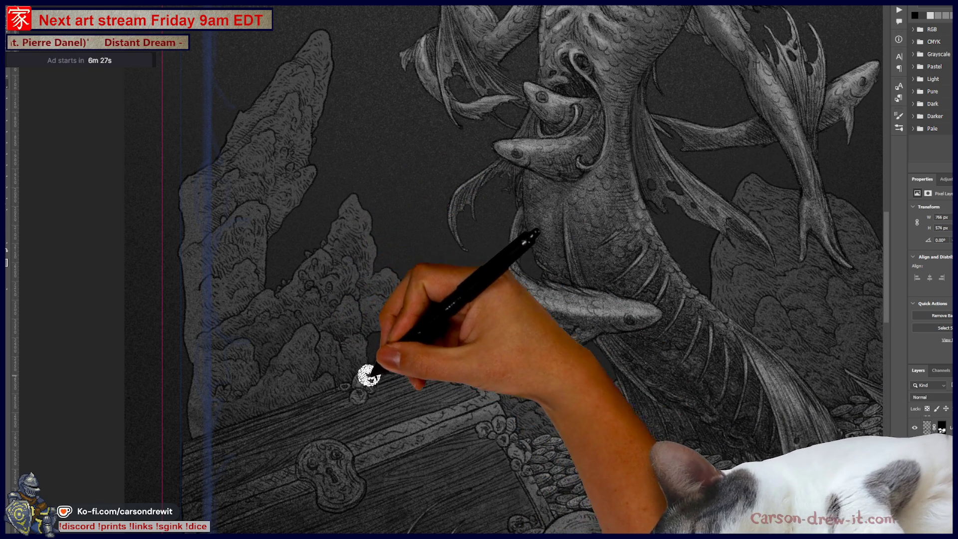
{"action": "mouse_move", "coordinate": [326, 405]}
{"action": "left_mouse_down"}
{"action": "mouse_move", "coordinate": [276, 413]}
{"action": "mouse_move", "coordinate": [273, 385]}
{"action": "mouse_move", "coordinate": [242, 412]}
{"action": "mouse_move", "coordinate": [214, 407]}
{"action": "mouse_move", "coordinate": [248, 424]}
{"action": "mouse_move", "coordinate": [216, 385]}
{"action": "mouse_move", "coordinate": [246, 377]}
{"action": "mouse_move", "coordinate": [185, 304]}
{"action": "mouse_move", "coordinate": [199, 321]}
{"action": "mouse_move", "coordinate": [239, 304]}
{"action": "mouse_move", "coordinate": [251, 290]}
{"action": "mouse_move", "coordinate": [240, 272]}
{"action": "mouse_move", "coordinate": [253, 223]}
{"action": "mouse_move", "coordinate": [265, 265]}
{"action": "mouse_move", "coordinate": [257, 230]}
{"action": "mouse_move", "coordinate": [201, 246]}
{"action": "mouse_move", "coordinate": [265, 235]}
{"action": "mouse_move", "coordinate": [250, 228]}
{"action": "mouse_move", "coordinate": [252, 212]}
{"action": "mouse_move", "coordinate": [391, 164]}
{"action": "mouse_move", "coordinate": [358, 145]}
{"action": "mouse_move", "coordinate": [324, 216]}
{"action": "mouse_move", "coordinate": [384, 377]}
{"action": "left_mouse_up"}
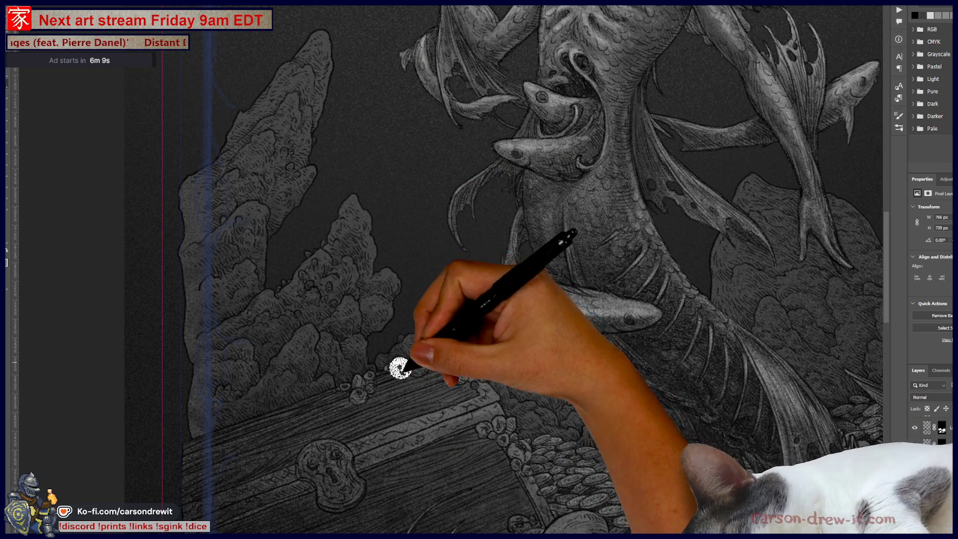
Step: Brush pale highlights over the chest lid, coin pile, mermaid's tail and rock
{"action": "left_click_drag", "start_coordinate": [443, 348], "coordinate": [505, 392]}
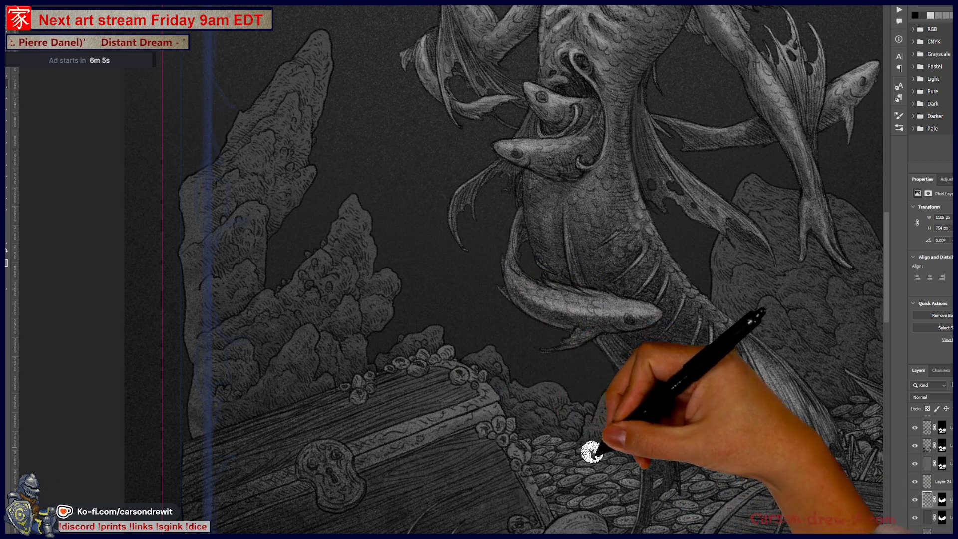
{"action": "mouse_move", "coordinate": [568, 408]}
{"action": "left_mouse_down"}
{"action": "mouse_move", "coordinate": [580, 433]}
{"action": "mouse_move", "coordinate": [717, 310]}
{"action": "left_mouse_up"}
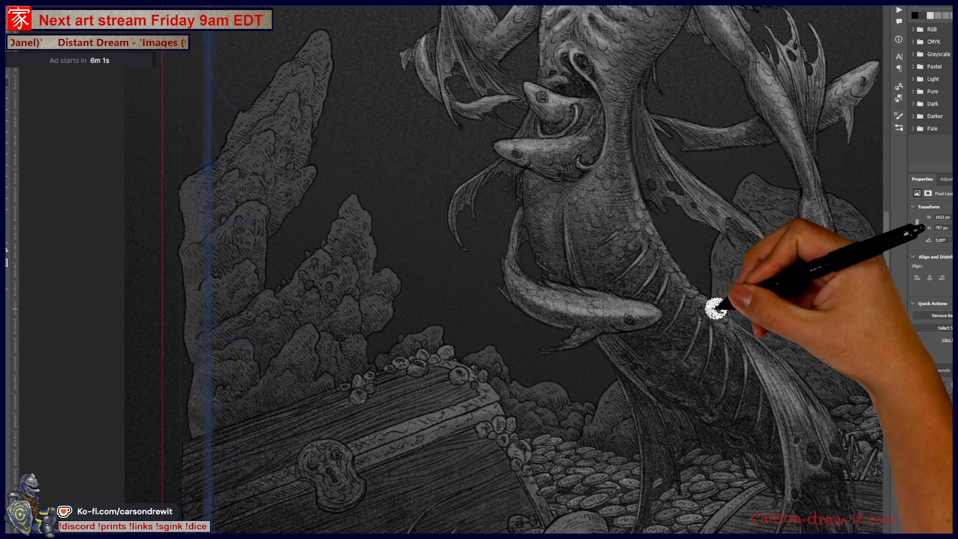
{"action": "left_click_drag", "start_coordinate": [475, 403], "coordinate": [551, 439]}
{"action": "mouse_move", "coordinate": [361, 355]}
{"action": "left_mouse_down"}
{"action": "mouse_move", "coordinate": [368, 359]}
{"action": "mouse_move", "coordinate": [324, 355]}
{"action": "mouse_move", "coordinate": [347, 380]}
{"action": "mouse_move", "coordinate": [330, 389]}
{"action": "mouse_move", "coordinate": [314, 259]}
{"action": "mouse_move", "coordinate": [298, 331]}
{"action": "mouse_move", "coordinate": [336, 284]}
{"action": "mouse_move", "coordinate": [368, 285]}
{"action": "mouse_move", "coordinate": [374, 336]}
{"action": "mouse_move", "coordinate": [411, 282]}
{"action": "mouse_move", "coordinate": [384, 235]}
{"action": "mouse_move", "coordinate": [383, 199]}
{"action": "mouse_move", "coordinate": [359, 250]}
{"action": "mouse_move", "coordinate": [320, 258]}
{"action": "mouse_move", "coordinate": [339, 216]}
{"action": "mouse_move", "coordinate": [401, 165]}
{"action": "mouse_move", "coordinate": [394, 214]}
{"action": "mouse_move", "coordinate": [408, 243]}
{"action": "mouse_move", "coordinate": [421, 185]}
{"action": "mouse_move", "coordinate": [407, 188]}
{"action": "mouse_move", "coordinate": [419, 201]}
{"action": "left_mouse_up"}
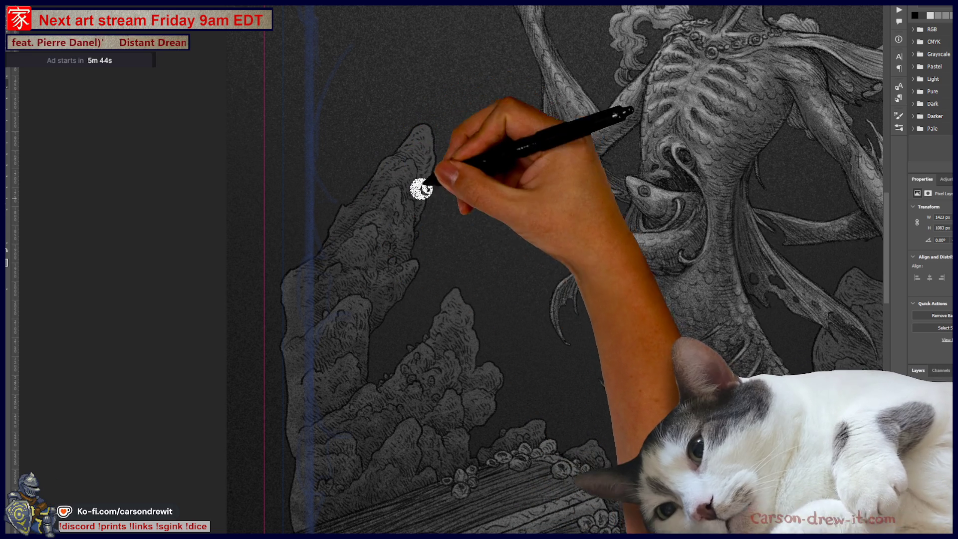
{"action": "left_click_drag", "start_coordinate": [556, 406], "coordinate": [307, 302]}
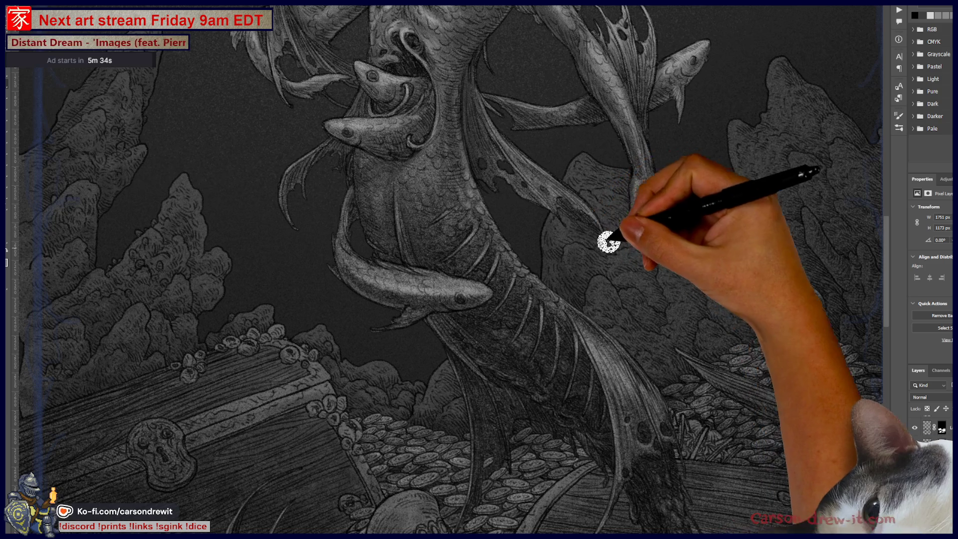
Step: Paint pale strokes on the fish tail and the rocks around the skull, panning to the right edge
{"action": "left_click_drag", "start_coordinate": [625, 180], "coordinate": [646, 231]}
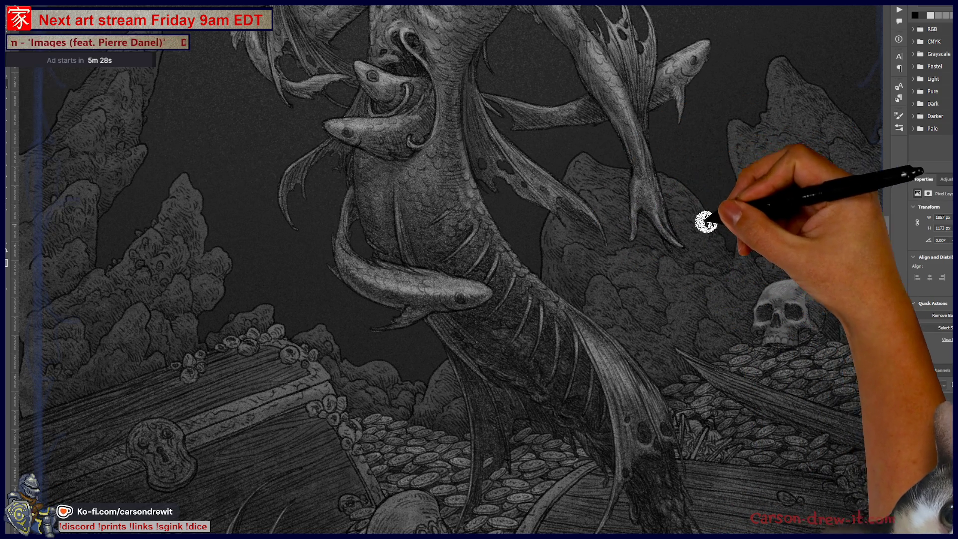
{"action": "left_click_drag", "start_coordinate": [717, 171], "coordinate": [676, 308]}
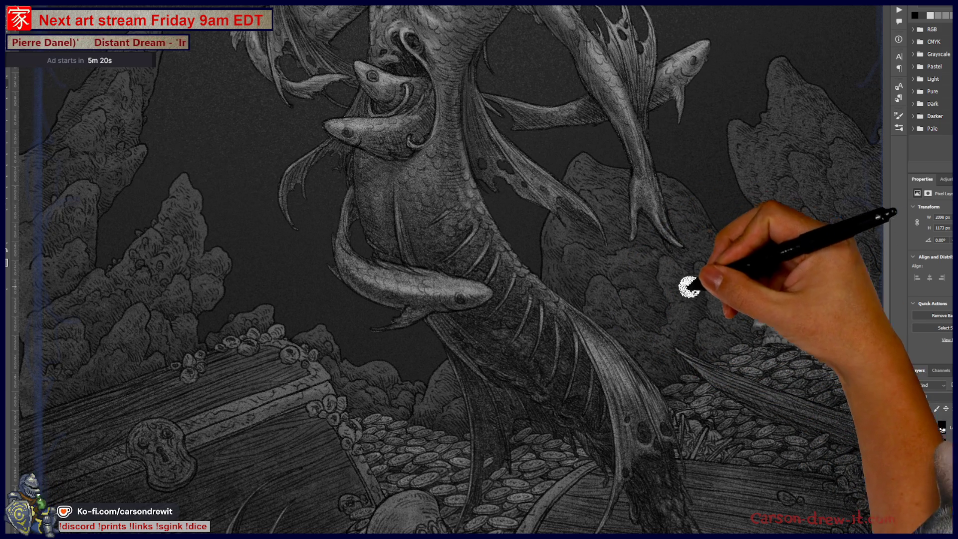
{"action": "left_click_drag", "start_coordinate": [752, 337], "coordinate": [719, 313]}
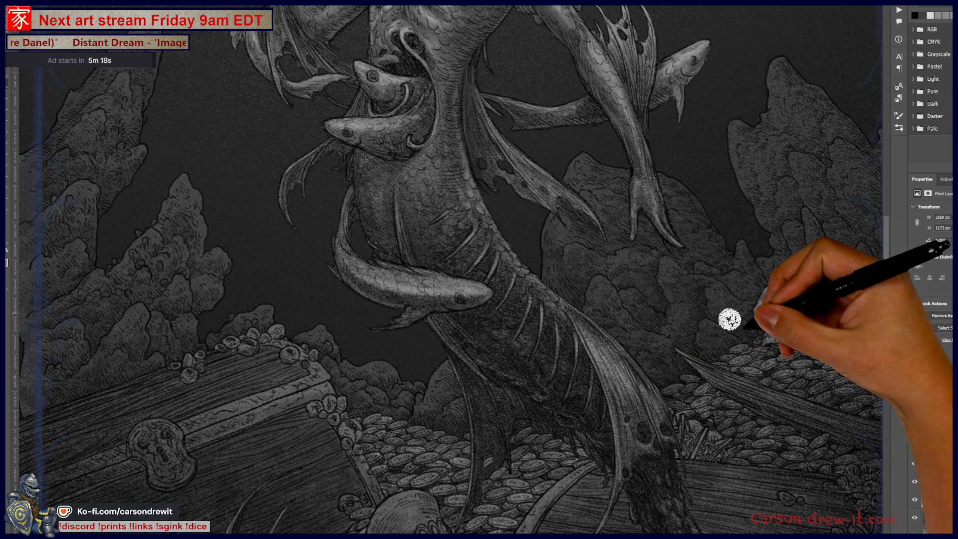
{"action": "left_click_drag", "start_coordinate": [678, 344], "coordinate": [525, 396]}
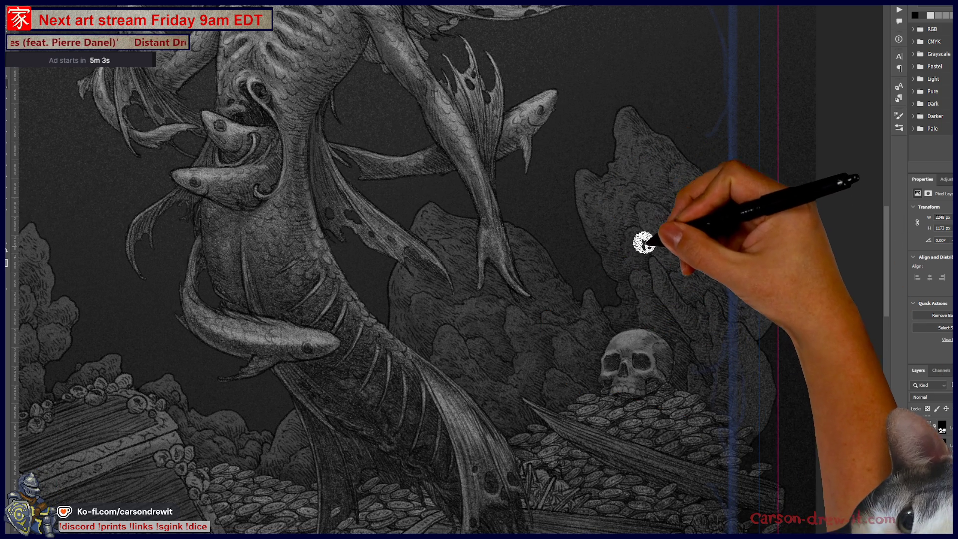
{"action": "mouse_move", "coordinate": [634, 175]}
{"action": "left_mouse_down"}
{"action": "mouse_move", "coordinate": [705, 197]}
{"action": "mouse_move", "coordinate": [661, 129]}
{"action": "mouse_move", "coordinate": [709, 193]}
{"action": "mouse_move", "coordinate": [682, 216]}
{"action": "mouse_move", "coordinate": [716, 231]}
{"action": "mouse_move", "coordinate": [664, 265]}
{"action": "mouse_move", "coordinate": [676, 233]}
{"action": "mouse_move", "coordinate": [691, 338]}
{"action": "left_mouse_up"}
{"action": "mouse_move", "coordinate": [682, 297]}
{"action": "left_mouse_down"}
{"action": "mouse_move", "coordinate": [699, 283]}
{"action": "mouse_move", "coordinate": [730, 314]}
{"action": "left_mouse_up"}
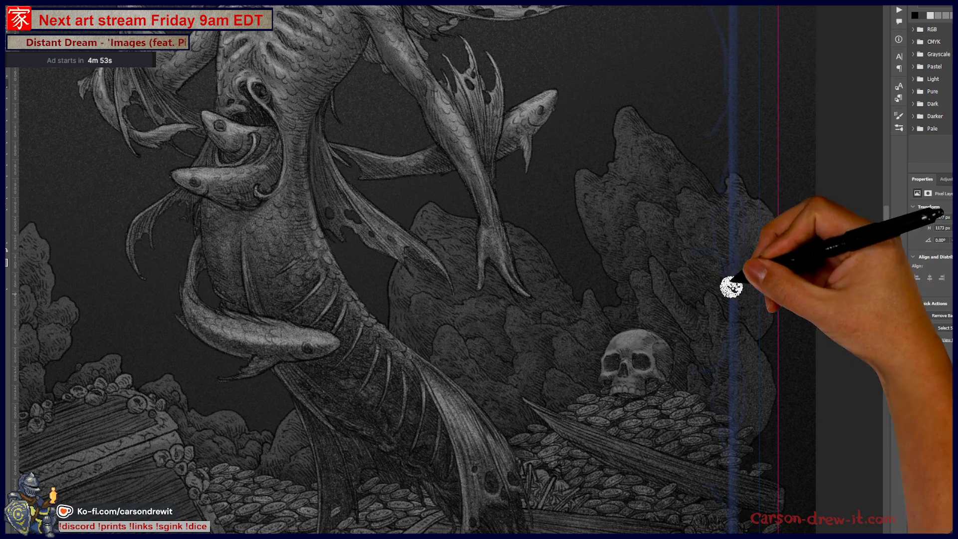
{"action": "mouse_move", "coordinate": [754, 274]}
{"action": "left_mouse_down"}
{"action": "mouse_move", "coordinate": [729, 211]}
{"action": "mouse_move", "coordinate": [753, 210]}
{"action": "mouse_move", "coordinate": [747, 188]}
{"action": "mouse_move", "coordinate": [722, 280]}
{"action": "mouse_move", "coordinate": [717, 262]}
{"action": "left_mouse_up"}
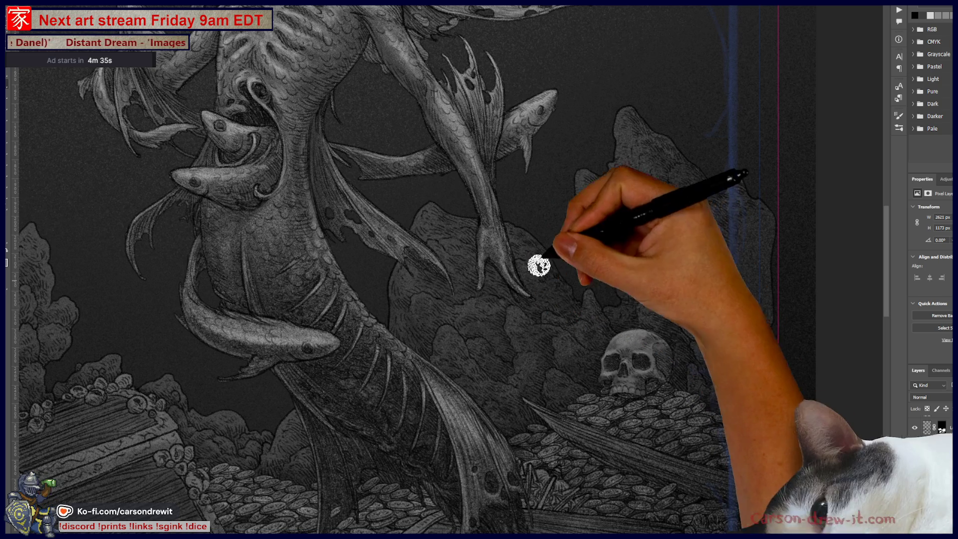
{"action": "left_click_drag", "start_coordinate": [549, 338], "coordinate": [753, 252]}
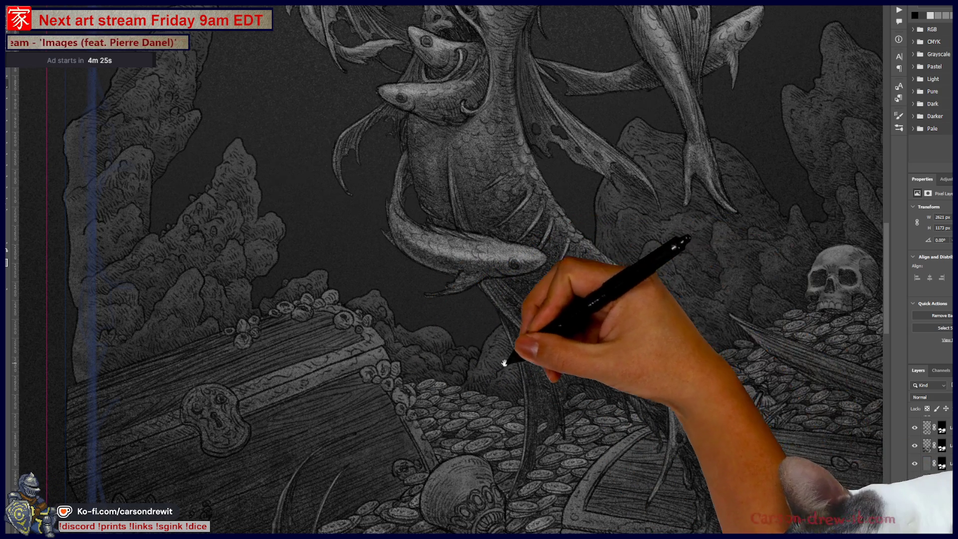
Step: Review the whole mermaid illustration, from the left rocks and torso to the skull
{"action": "left_click_drag", "start_coordinate": [524, 348], "coordinate": [680, 406]}
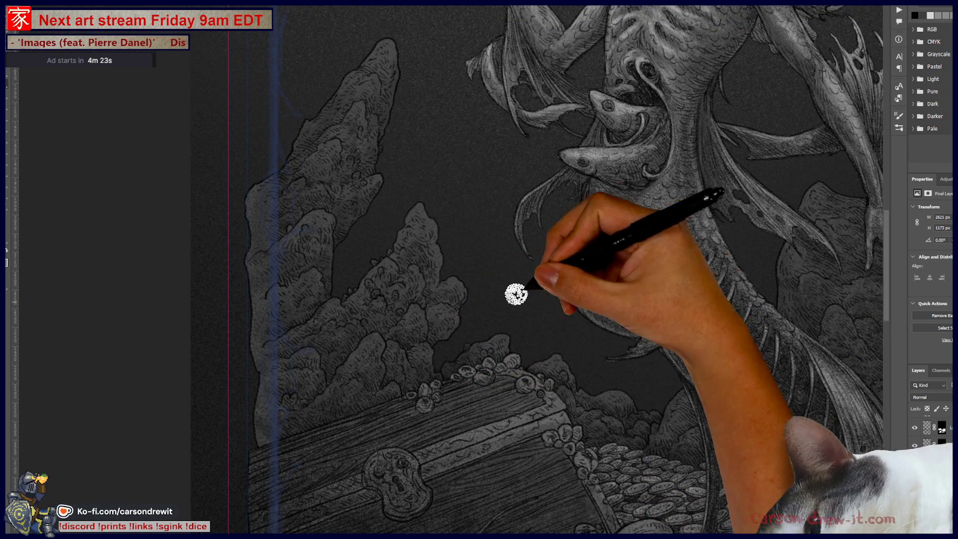
{"action": "left_click_drag", "start_coordinate": [582, 265], "coordinate": [574, 396]}
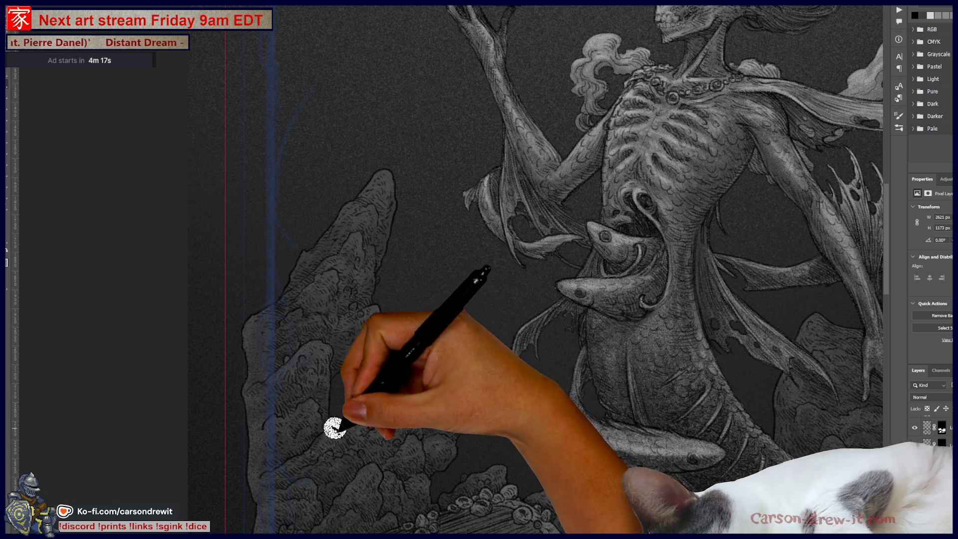
{"action": "mouse_move", "coordinate": [492, 250]}
{"action": "left_mouse_down"}
{"action": "mouse_move", "coordinate": [321, 385]}
{"action": "mouse_move", "coordinate": [231, 320]}
{"action": "left_mouse_up"}
{"action": "key", "text": "ctrl+minus"}
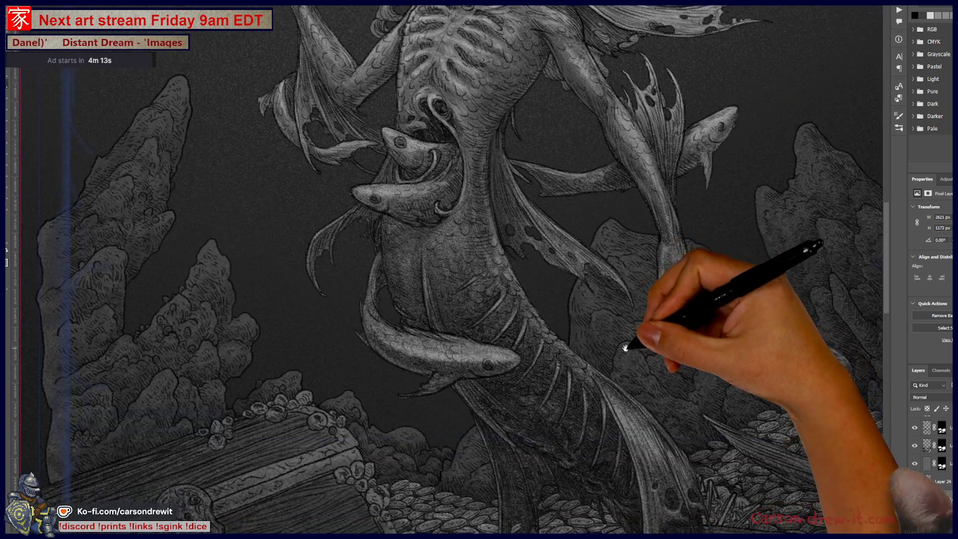
{"action": "key", "text": "ctrl+0"}
{"action": "mouse_move", "coordinate": [563, 428]}
{"action": "left_mouse_down"}
{"action": "mouse_move", "coordinate": [507, 398]}
{"action": "mouse_move", "coordinate": [511, 416]}
{"action": "mouse_move", "coordinate": [569, 424]}
{"action": "mouse_move", "coordinate": [560, 396]}
{"action": "mouse_move", "coordinate": [578, 395]}
{"action": "mouse_move", "coordinate": [627, 444]}
{"action": "left_mouse_up"}
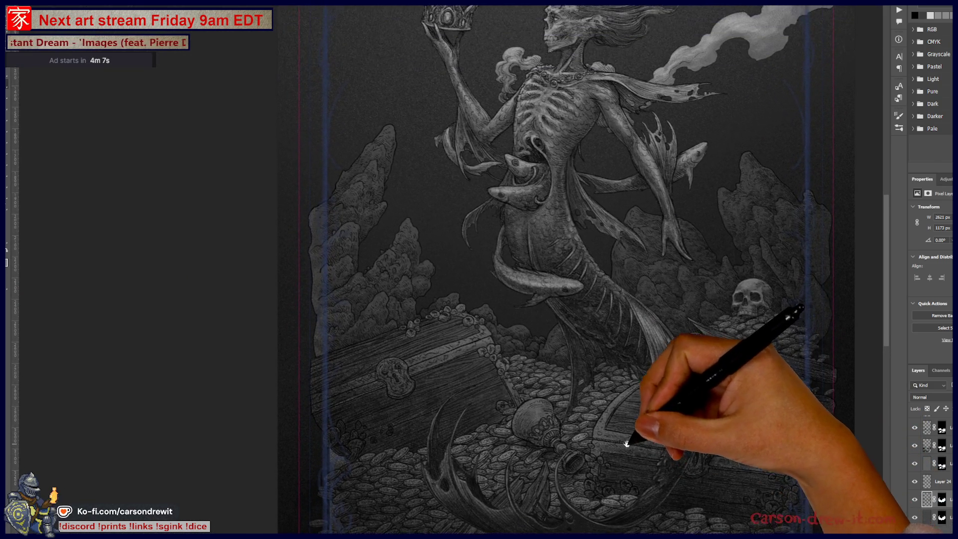
Step: Zoom in on the left rock spire and fish, and shrink the brush for finer detail
{"action": "key", "text": "ctrl+plus"}
{"action": "key", "text": "ctrl+plus"}
{"action": "scroll", "coordinate": [537, 352], "scroll_direction": "up", "scroll_amount": 3}
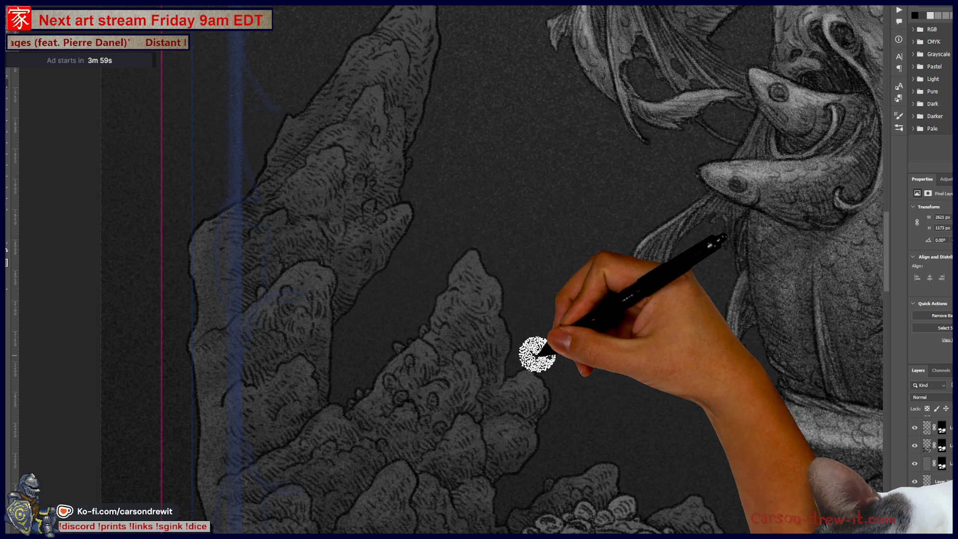
{"action": "key", "text": "bracketleft"}
{"action": "key", "text": "bracketleft"}
{"action": "key", "text": "bracketleft"}
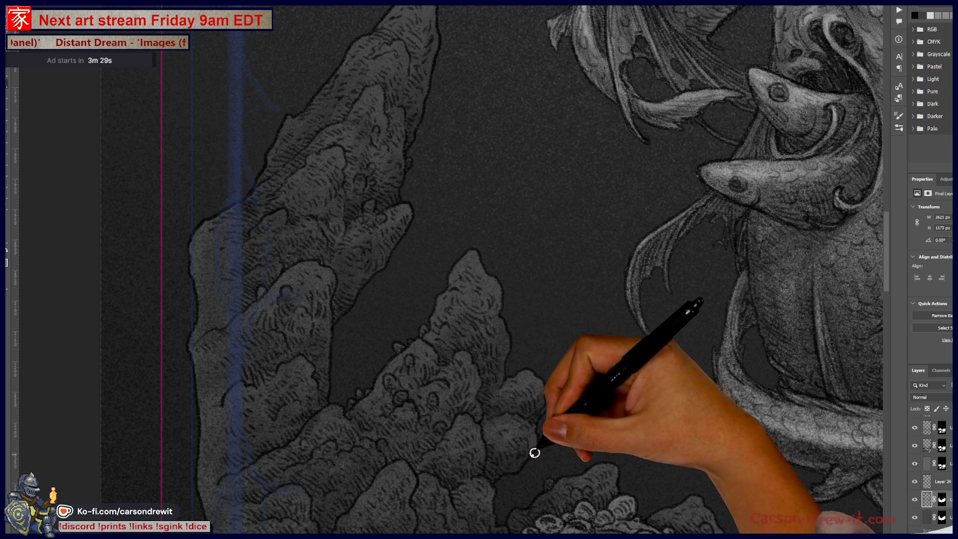
Step: Hatch pale highlights up the tall left rock spires to their tips, checking against the full figure
{"action": "left_click_drag", "start_coordinate": [584, 451], "coordinate": [669, 303]}
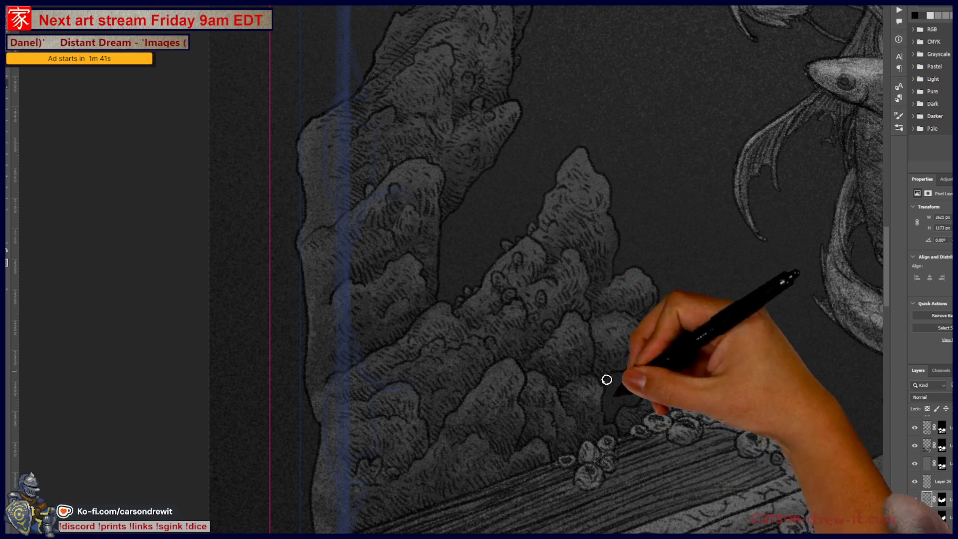
{"action": "key", "text": "ctrl+minus"}
{"action": "key", "text": "ctrl+minus"}
{"action": "mouse_move", "coordinate": [541, 370]}
{"action": "left_mouse_down"}
{"action": "mouse_move", "coordinate": [336, 321]}
{"action": "mouse_move", "coordinate": [250, 332]}
{"action": "mouse_move", "coordinate": [413, 324]}
{"action": "mouse_move", "coordinate": [470, 344]}
{"action": "left_mouse_up"}
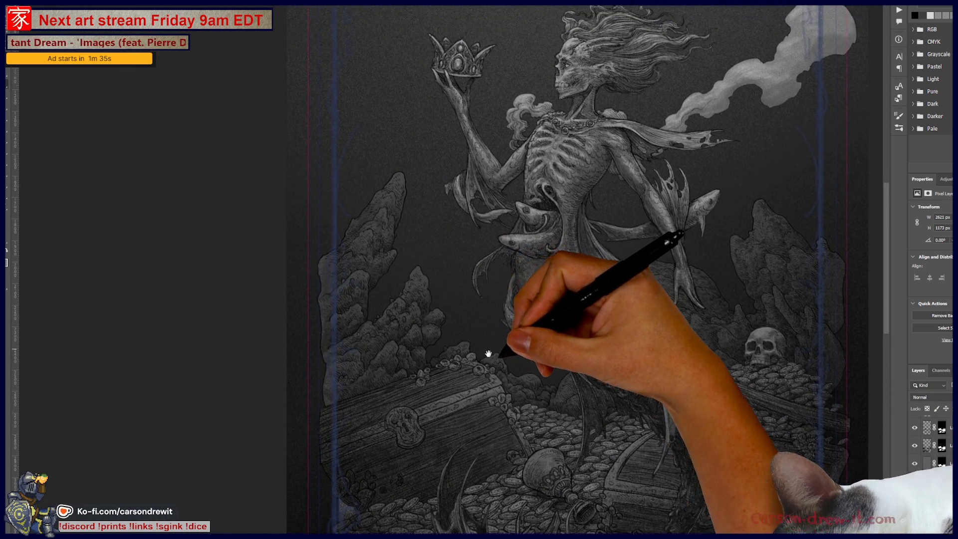
{"action": "key", "text": "ctrl+plus"}
{"action": "key", "text": "ctrl+plus"}
{"action": "key", "text": "ctrl+plus"}
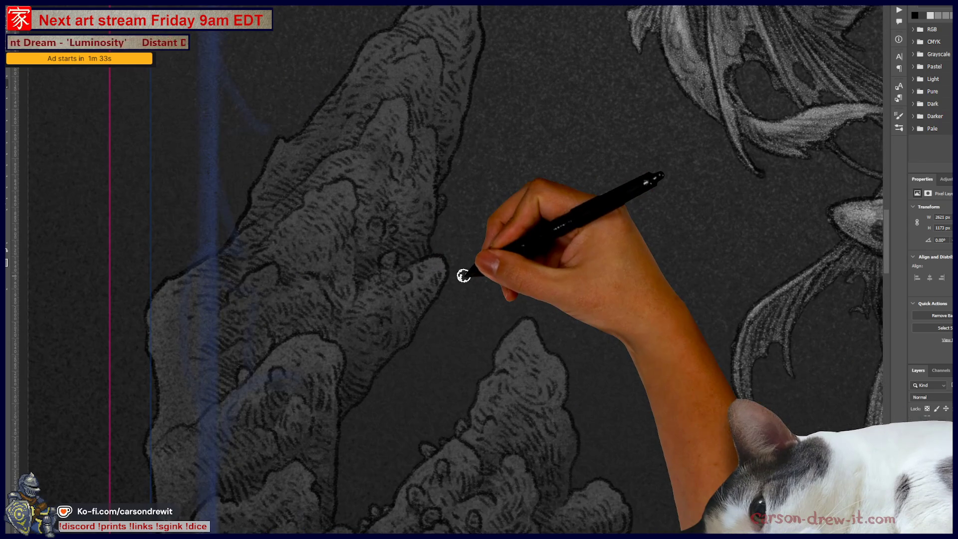
Step: Outline and texture the left rock spire in darker strokes, then switch to the Pictionary tally document
{"action": "key", "text": "ctrl+minus"}
{"action": "key", "text": "ctrl+plus"}
{"action": "key", "text": "ctrl+plus"}
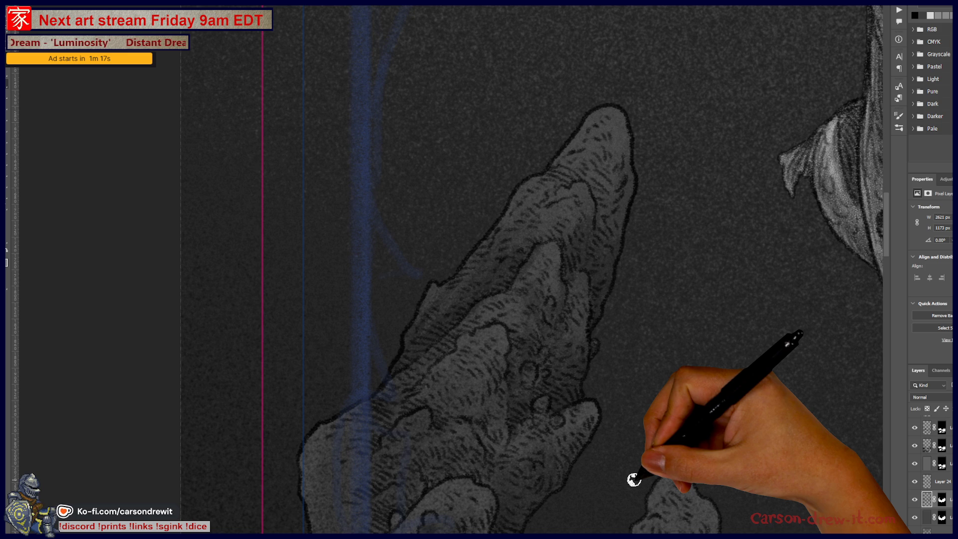
{"action": "left_click_drag", "start_coordinate": [629, 421], "coordinate": [537, 334]}
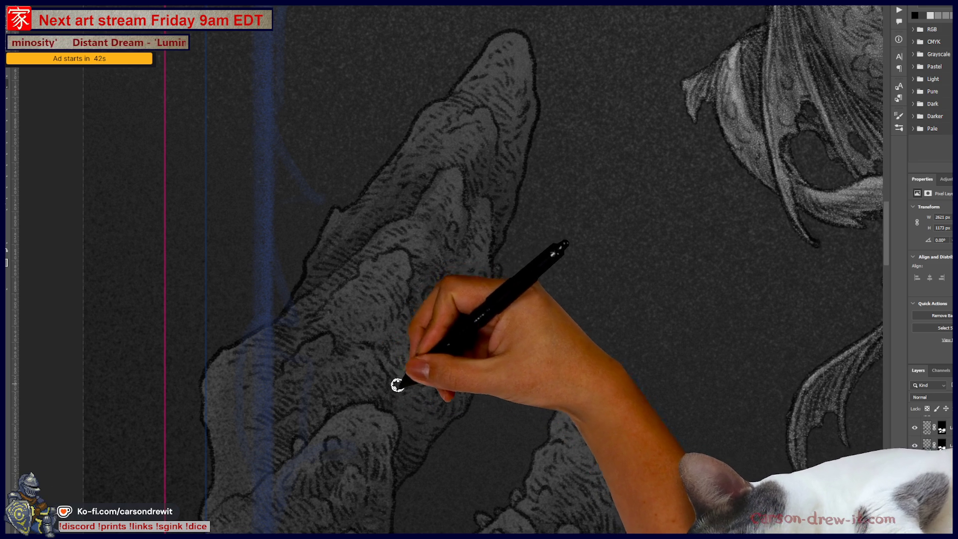
{"action": "left_click_drag", "start_coordinate": [584, 415], "coordinate": [451, 273]}
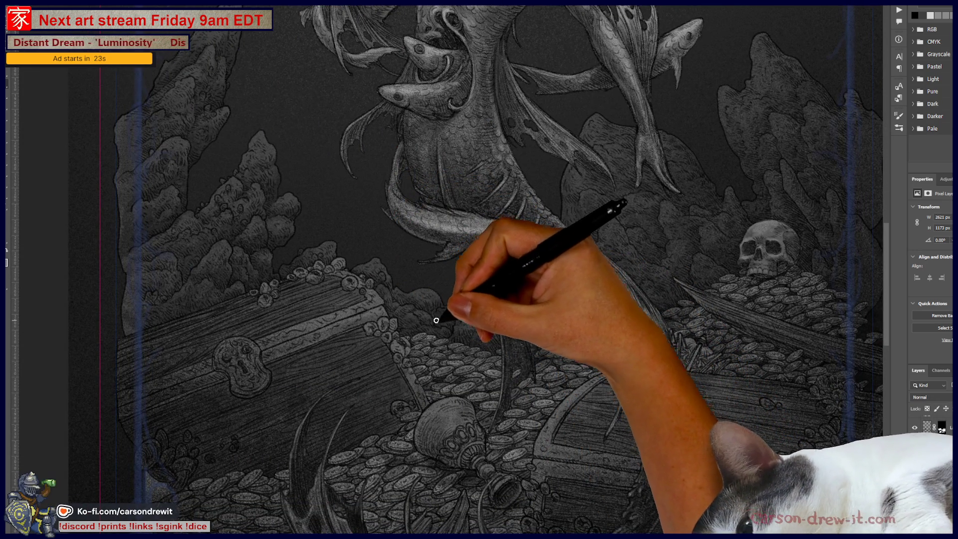
{"action": "scroll", "coordinate": [454, 378], "scroll_direction": "up", "scroll_amount": 5}
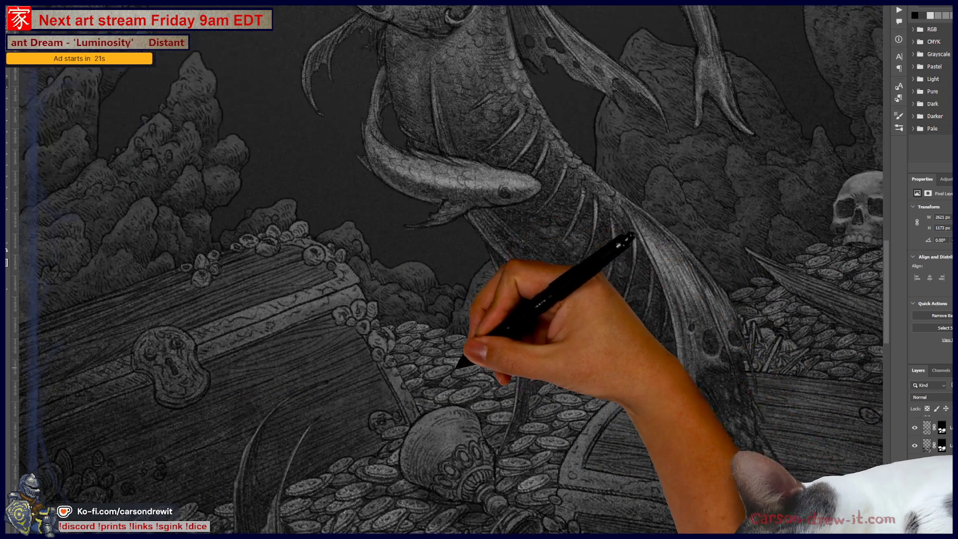
{"action": "scroll", "coordinate": [454, 378], "scroll_direction": "up", "scroll_amount": 2}
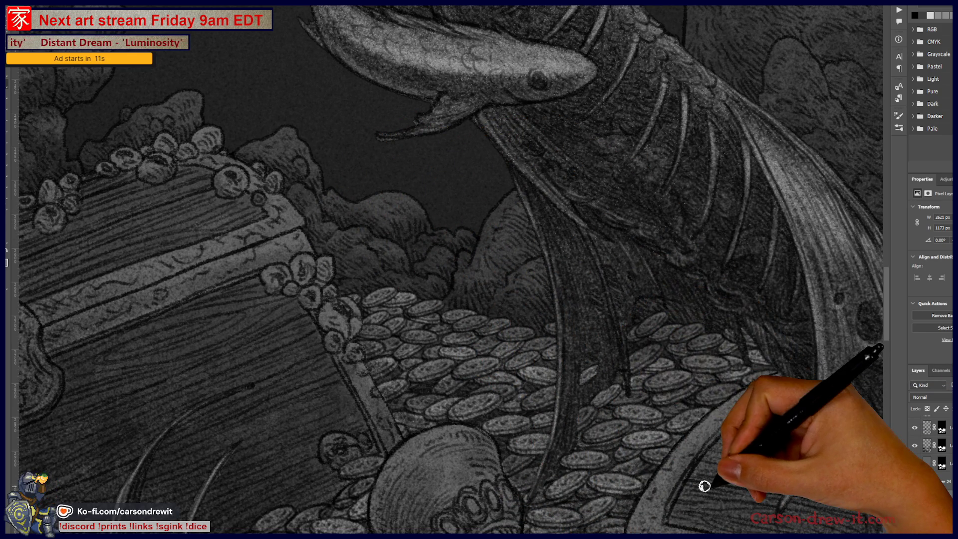
{"action": "scroll", "coordinate": [417, 368], "scroll_direction": "up", "scroll_amount": 3}
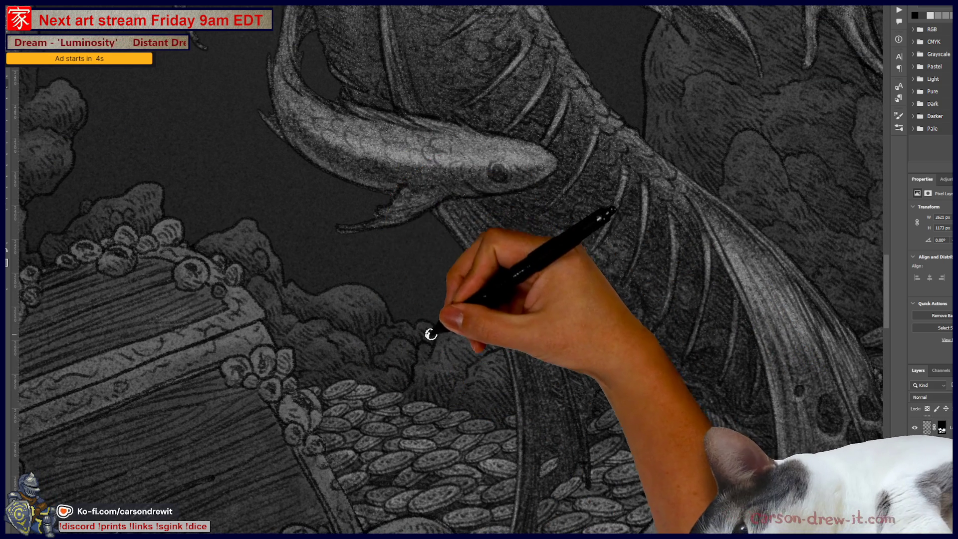
{"action": "key", "text": "ctrl+Tab"}
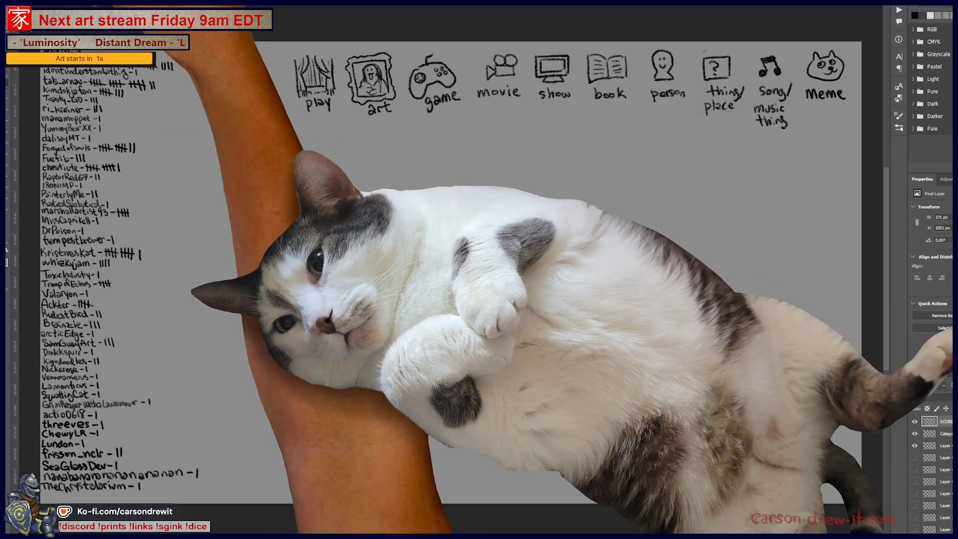
{"action": "right_click", "coordinate": [120, 78]}
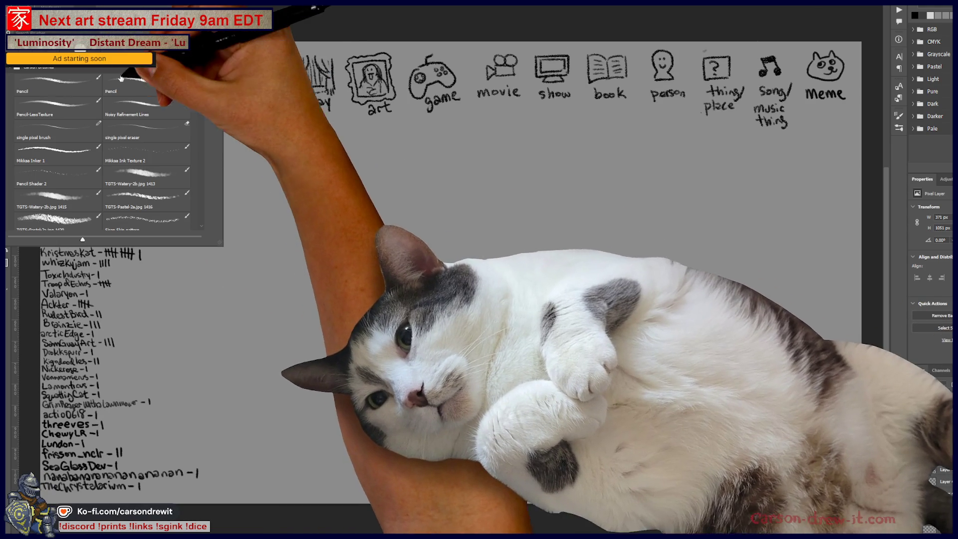
{"action": "left_click", "coordinate": [300, 31]}
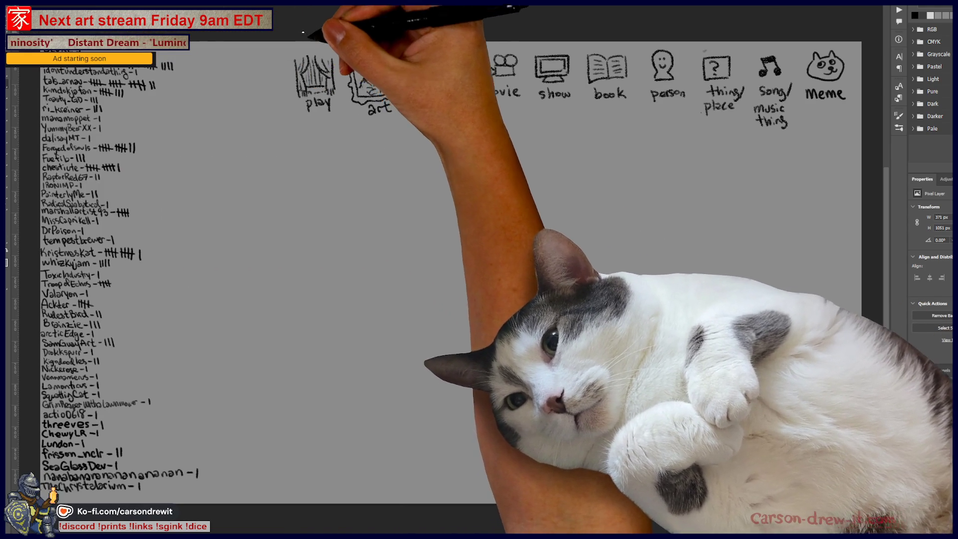